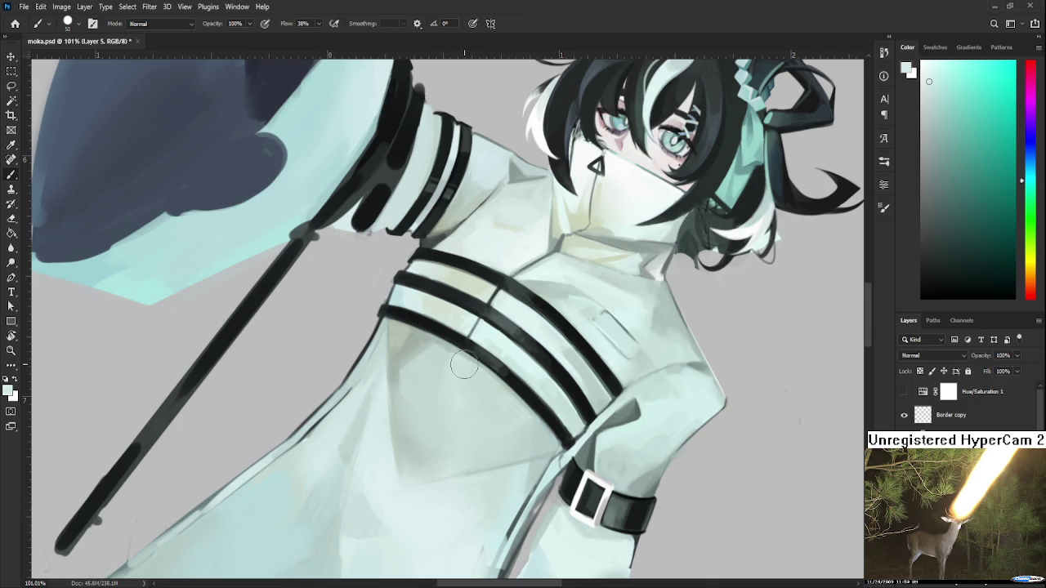
# Frame the coat's chest straps and sample two coat shades from the painting
pyautogui.scroll(2, 459, 366)
pyautogui.moveTo(410, 316); pyautogui.dragTo(490, 398)
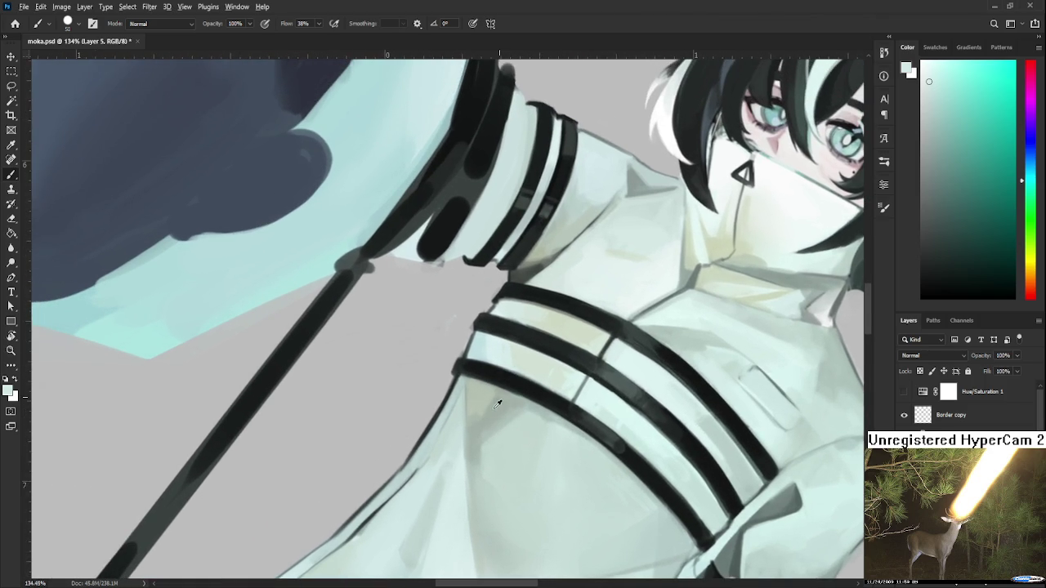
pyautogui.keyDown('alt'); pyautogui.click(485, 393); pyautogui.keyUp('alt')
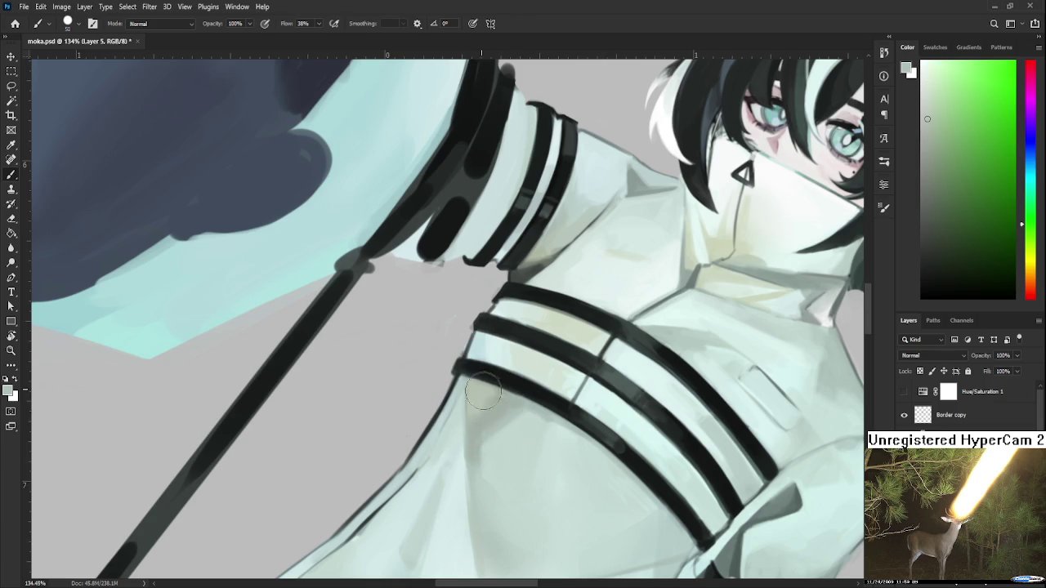
pyautogui.keyDown('alt'); pyautogui.click(514, 399); pyautogui.keyUp('alt')
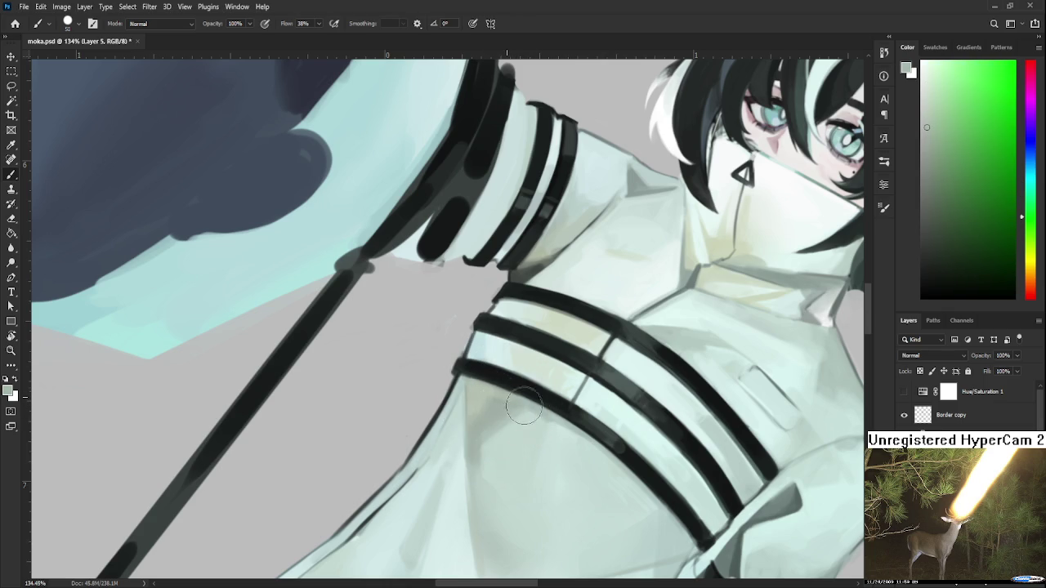
pyautogui.moveTo(510, 404); pyautogui.dragTo(520, 381)
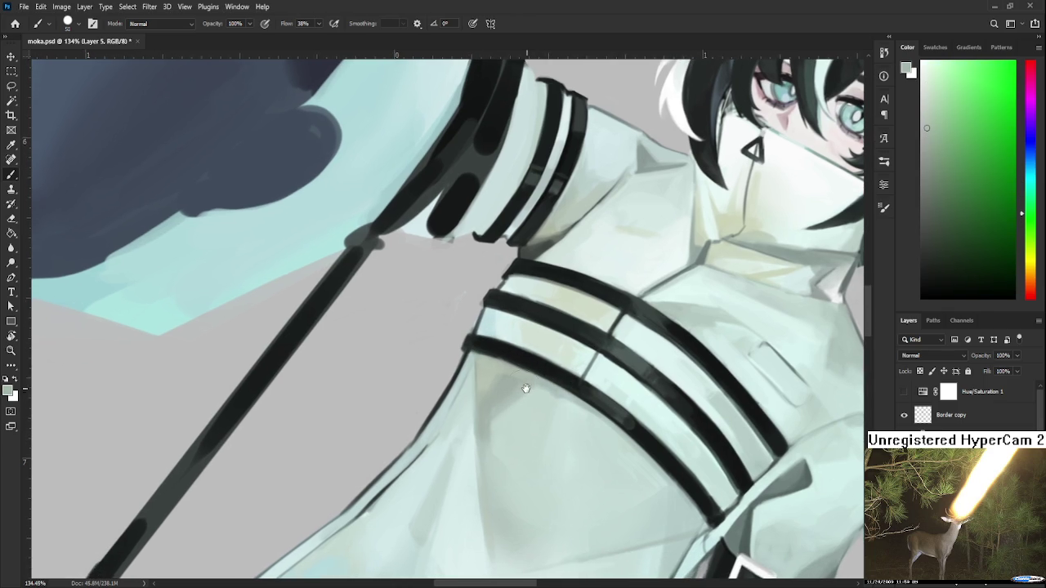
pyautogui.scroll(-1, 486, 393)
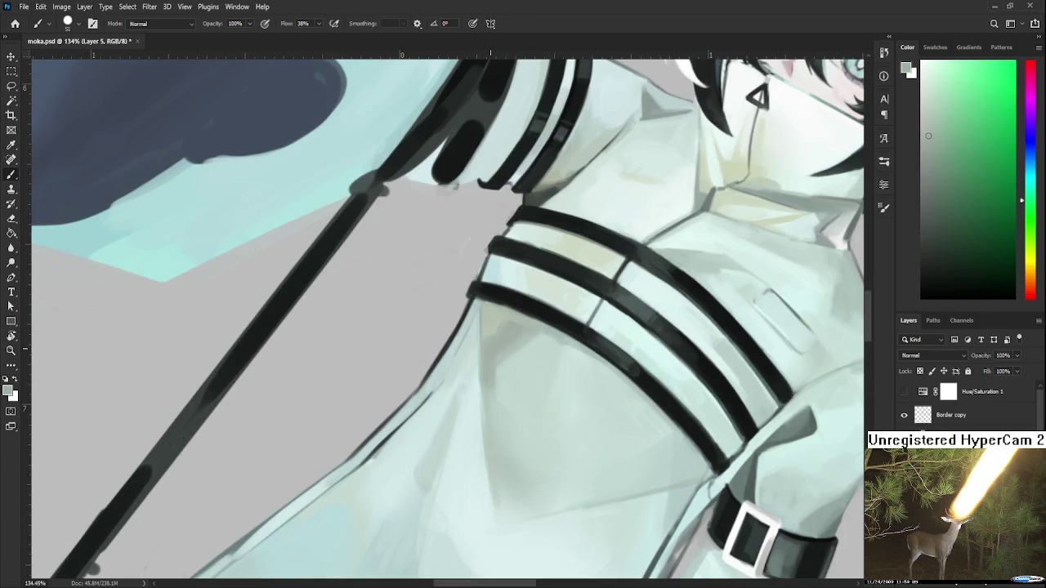
pyautogui.scroll(-1, 488, 359)
# Rotate the canvas sideways, shrink the brush to 15 px and pick a lighter cyan
pyautogui.press('r')
pyautogui.moveTo(488, 359); pyautogui.dragTo(472, 390)
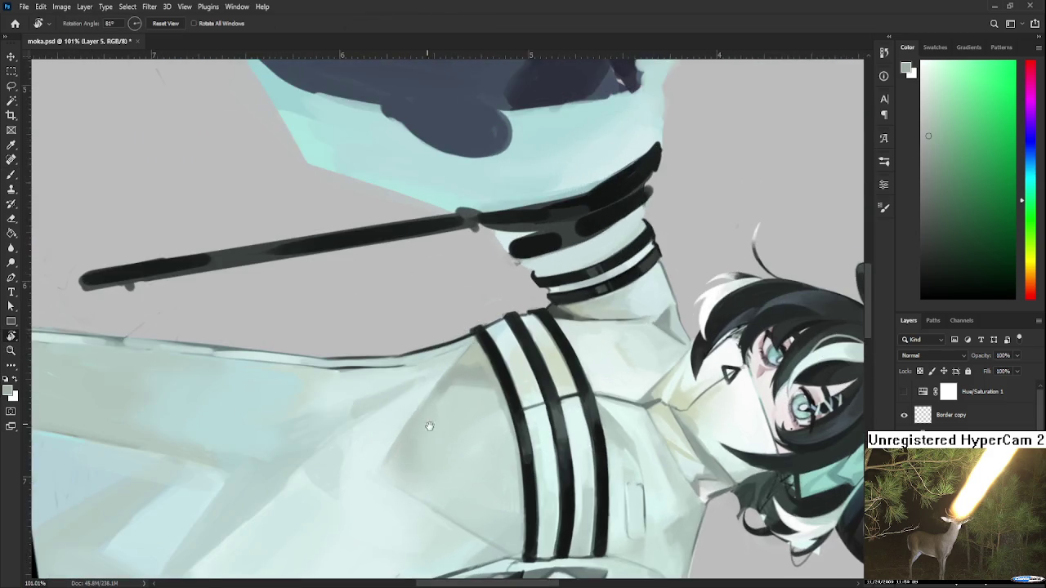
pyautogui.press('[')
pyautogui.press('[')
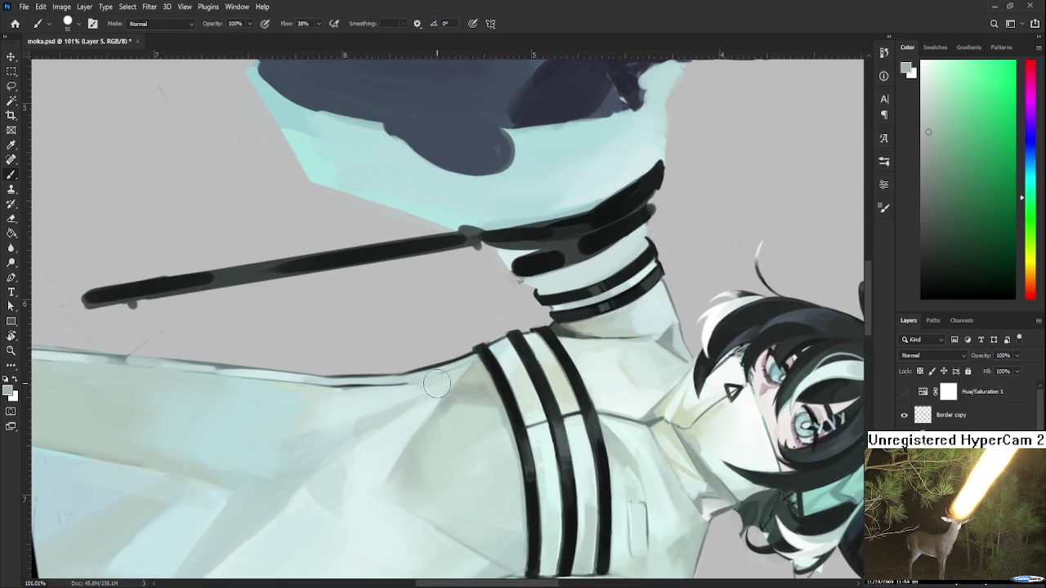
pyautogui.press('[')
pyautogui.moveTo(403, 450); pyautogui.dragTo(430, 465)
pyautogui.keyDown('alt'); pyautogui.click(440, 447); pyautogui.keyUp('alt')
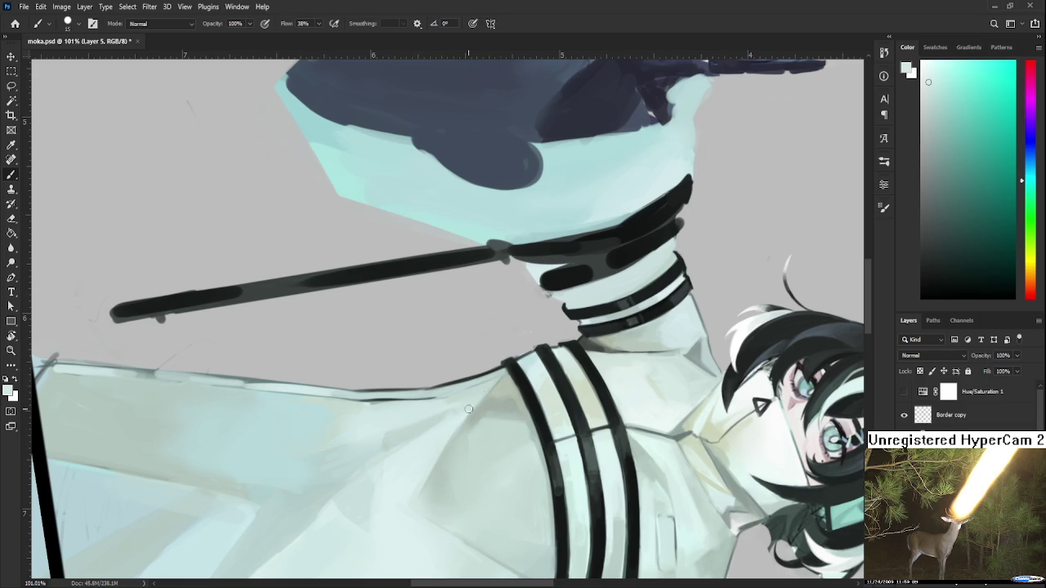
# Rotate the canvas back to an upright torso, angled for painting the lower coat
pyautogui.press('r')
pyautogui.moveTo(482, 397); pyautogui.dragTo(512, 454)
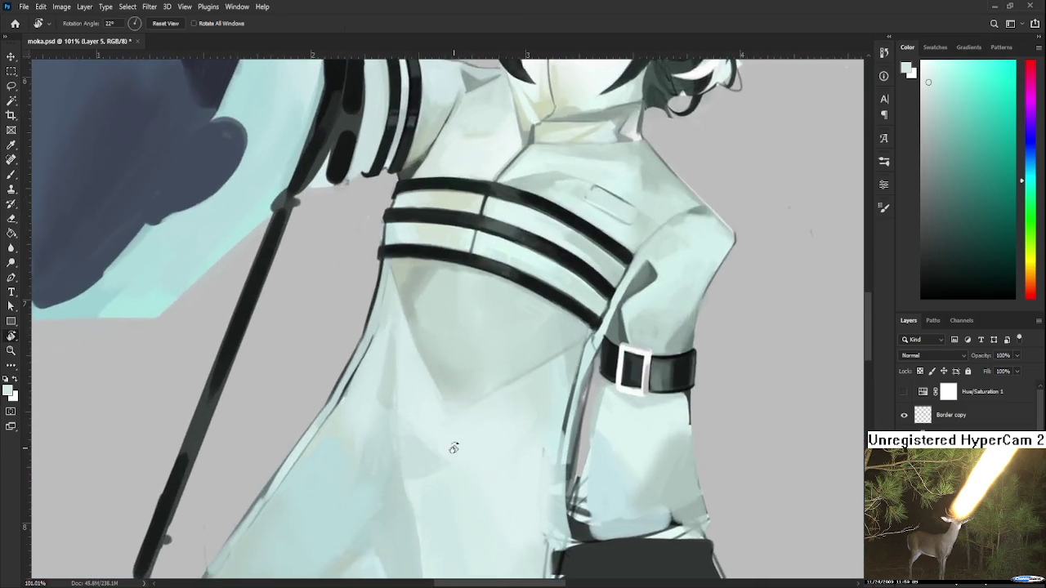
pyautogui.scroll(-1, 497, 433)
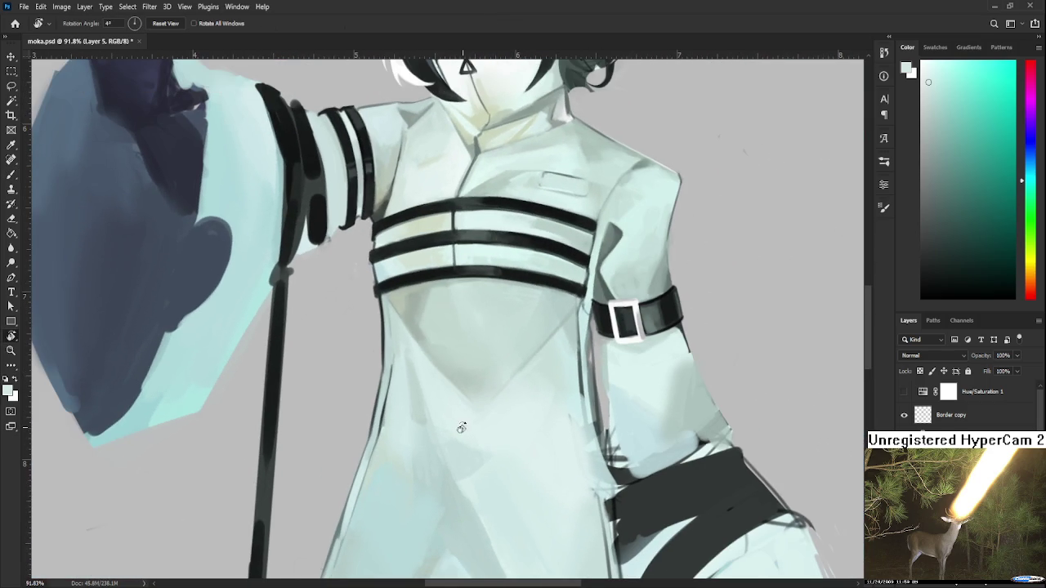
pyautogui.scroll(2, 416, 433)
pyautogui.scroll(2, 443, 427)
pyautogui.moveTo(482, 421); pyautogui.dragTo(431, 450)
# Resample the coat colour and smooth the lower coat shading with a 125 px brush
pyautogui.press('b')
pyautogui.keyDown('alt'); pyautogui.click(414, 374); pyautogui.keyUp('alt')
pyautogui.press(']')
pyautogui.press(']')
pyautogui.press(']')
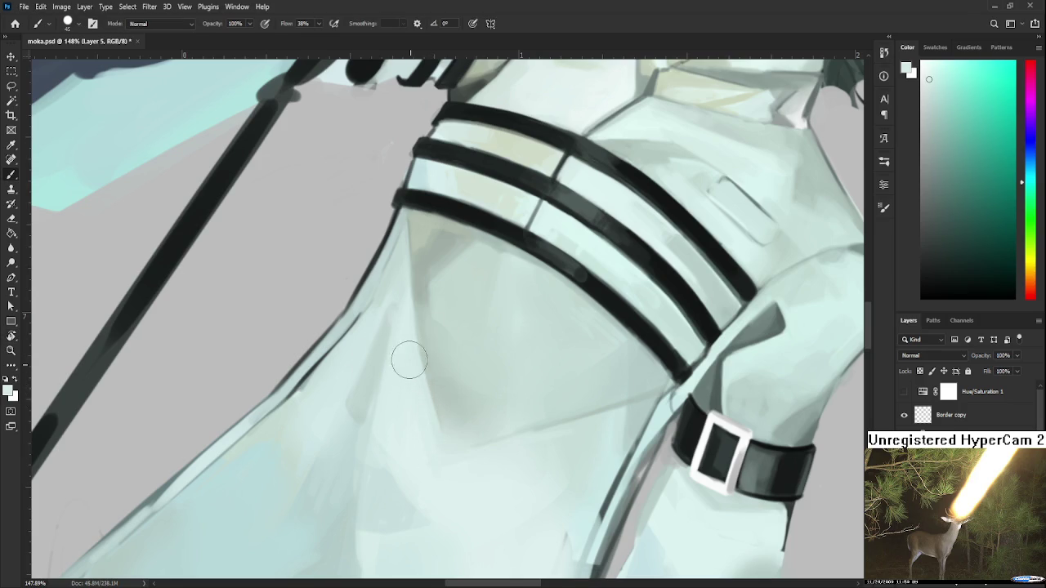
pyautogui.press(']')
pyautogui.press(']')
pyautogui.press(']')
pyautogui.press(']')
pyautogui.press(']')
pyautogui.press(']')
pyautogui.press(']')
pyautogui.moveTo(449, 450)
pyautogui.mouseDown()
pyautogui.moveTo(434, 420)
pyautogui.moveTo(455, 428)
pyautogui.moveTo(457, 409)
pyautogui.mouseUp()
pyautogui.scroll(-2, 455, 410)
pyautogui.scroll(-2, 455, 410)
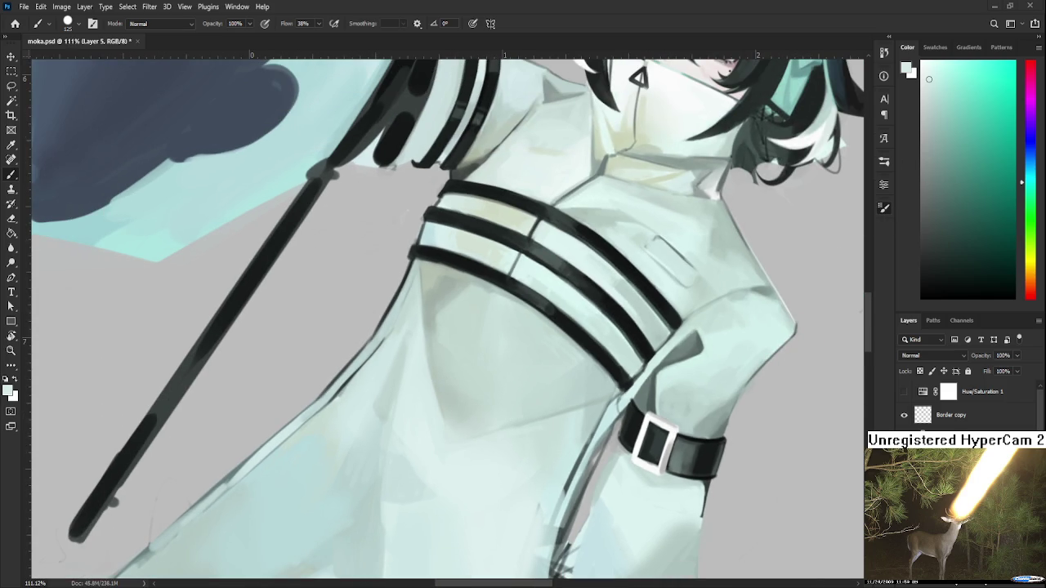
# With a soft 125 px brush, deepen shading near the shadow tip and lighten the coat's left edge
pyautogui.press('[')
pyautogui.press(']')
pyautogui.press(']')
pyautogui.press(']')
pyautogui.moveTo(457, 436)
pyautogui.mouseDown()
pyautogui.moveTo(458, 468)
pyautogui.moveTo(455, 432)
pyautogui.moveTo(460, 460)
pyautogui.moveTo(460, 436)
pyautogui.moveTo(479, 423)
pyautogui.mouseUp()
pyautogui.moveTo(413, 356); pyautogui.dragTo(343, 408)
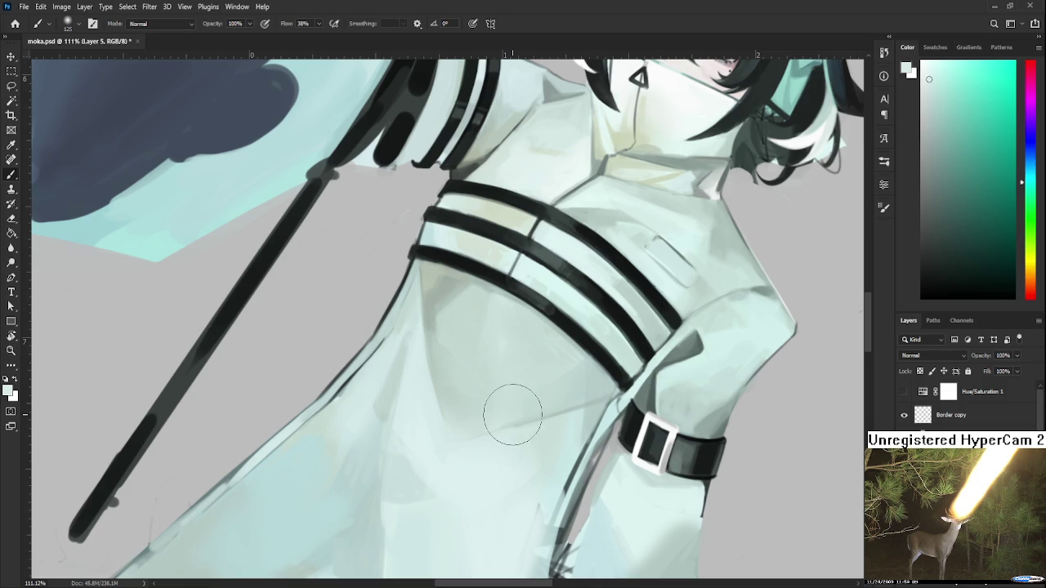
pyautogui.scroll(-3, 509, 416)
pyautogui.scroll(1, 505, 415)
pyautogui.scroll(1, 501, 415)
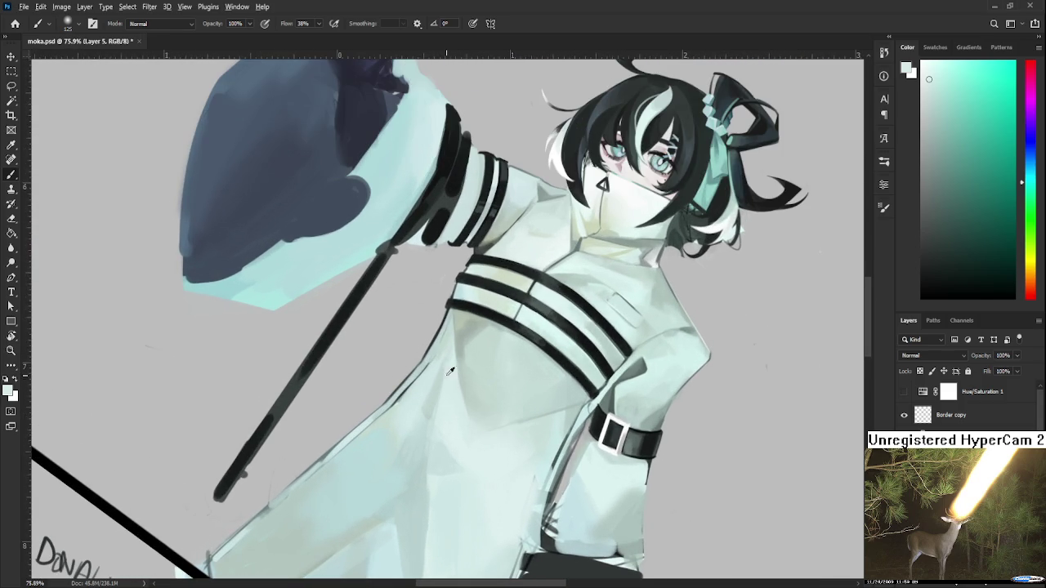
pyautogui.keyDown('alt'); pyautogui.click(464, 410); pyautogui.keyUp('alt')
pyautogui.press('r')
pyautogui.moveTo(466, 447)
pyautogui.mouseDown()
pyautogui.moveTo(530, 446)
pyautogui.moveTo(436, 396)
pyautogui.mouseUp()
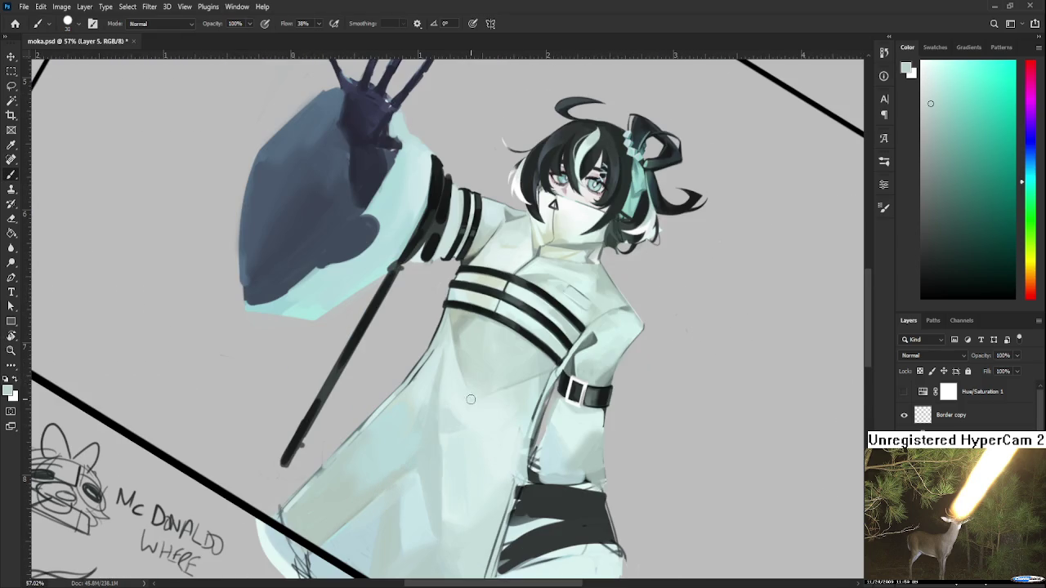
pyautogui.press('b')
pyautogui.keyDown('alt'); pyautogui.click(461, 330); pyautogui.keyUp('alt')
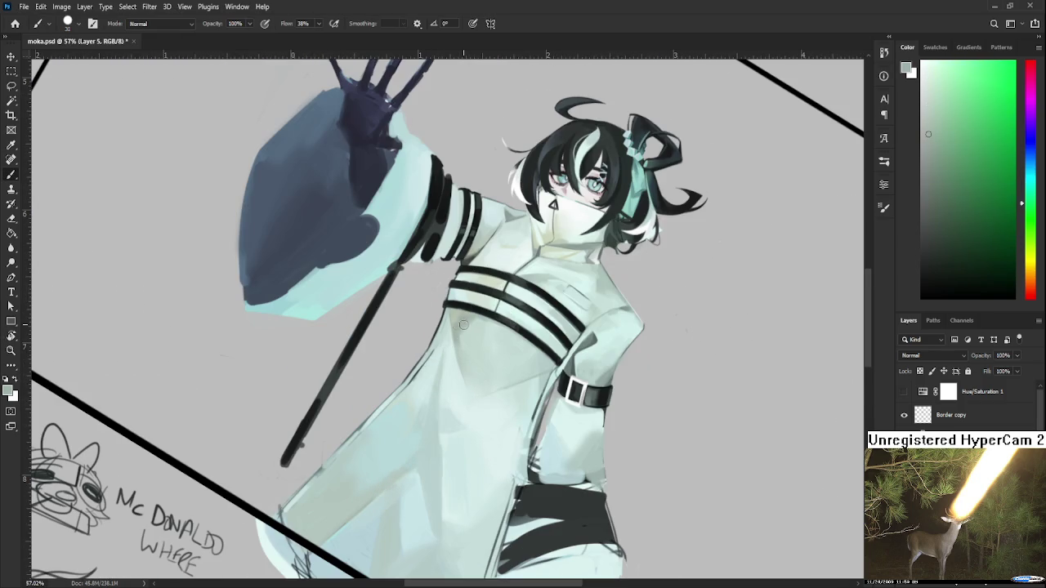
pyautogui.keyDown('alt'); pyautogui.click(465, 340); pyautogui.keyUp('alt')
pyautogui.keyDown('alt'); pyautogui.click(464, 322); pyautogui.keyUp('alt')
pyautogui.keyDown('alt'); pyautogui.click(455, 316); pyautogui.keyUp('alt')
pyautogui.keyDown('alt'); pyautogui.click(456, 315); pyautogui.keyUp('alt')
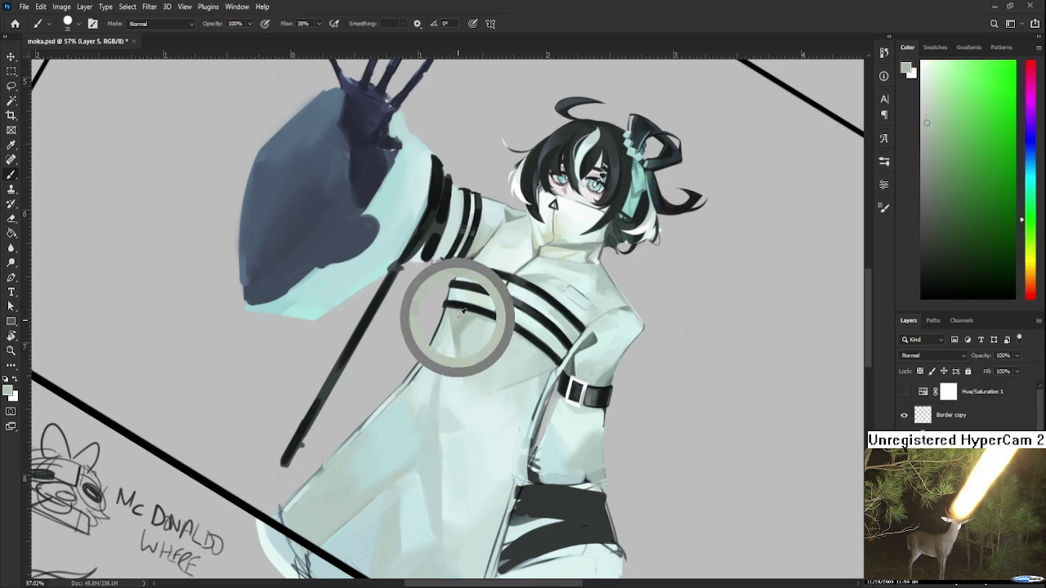
pyautogui.keyDown('alt'); pyautogui.click(447, 370); pyautogui.keyUp('alt')
pyautogui.moveTo(441, 364); pyautogui.dragTo(444, 391)
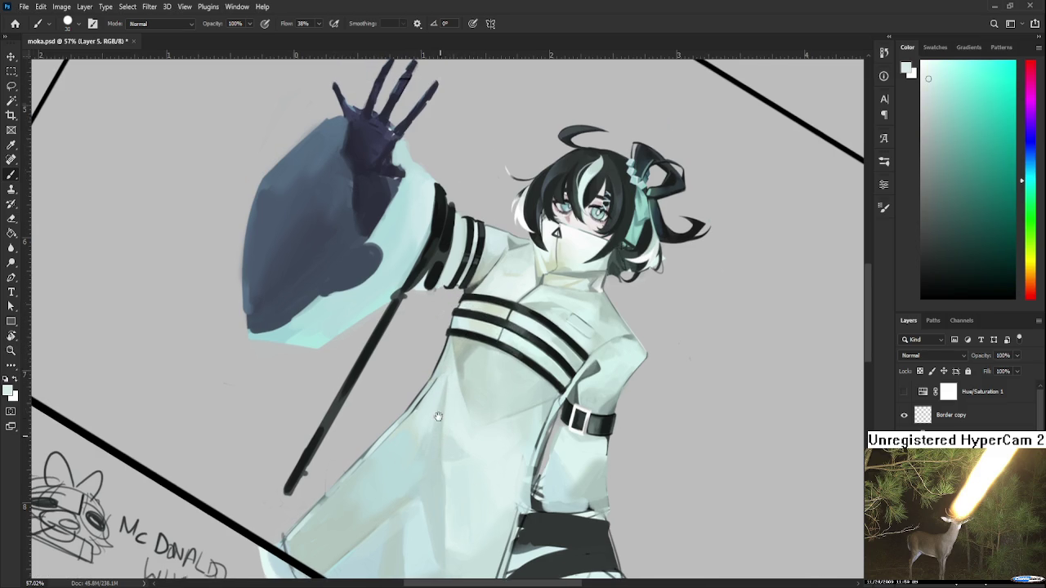
pyautogui.keyDown('alt'); pyautogui.click(445, 408); pyautogui.keyUp('alt')
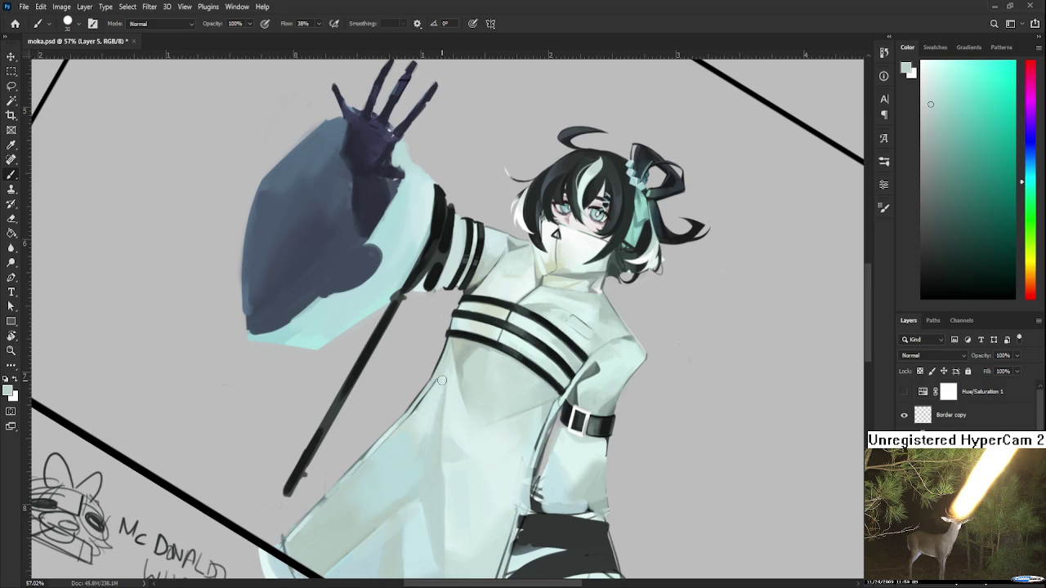
pyautogui.keyDown('alt'); pyautogui.click(462, 370); pyautogui.keyUp('alt')
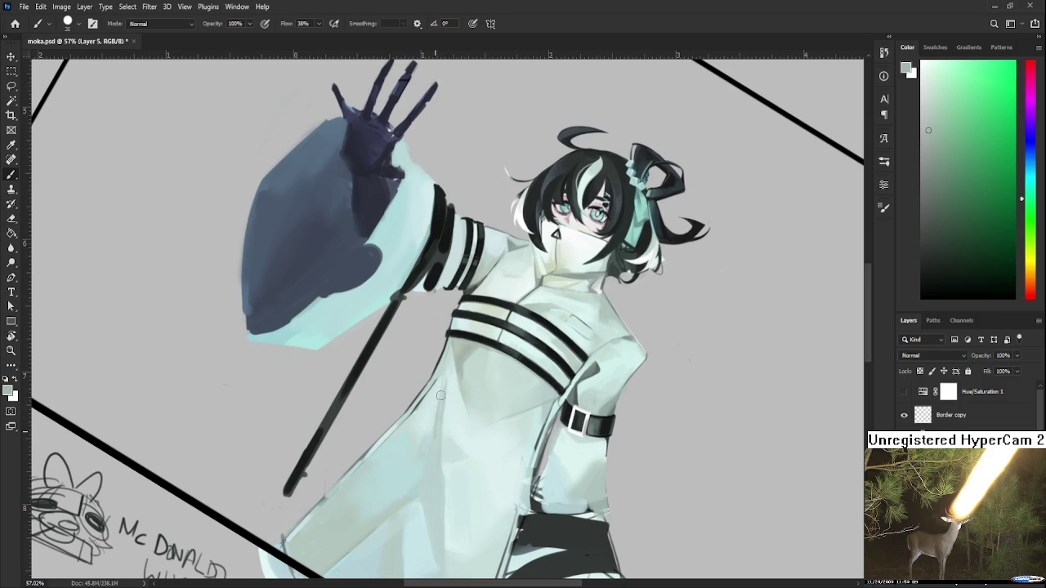
pyautogui.keyDown('alt'); pyautogui.click(448, 392); pyautogui.keyUp('alt')
pyautogui.keyDown('alt'); pyautogui.click(435, 420); pyautogui.keyUp('alt')
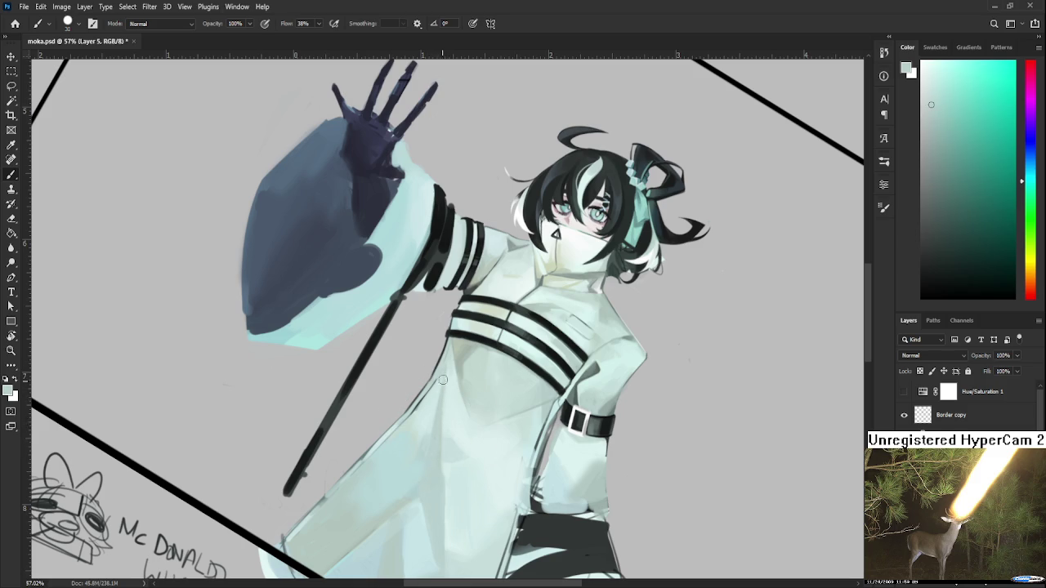
pyautogui.keyDown('alt'); pyautogui.click(449, 351); pyautogui.keyUp('alt')
pyautogui.keyDown('alt'); pyautogui.click(446, 375); pyautogui.keyUp('alt')
pyautogui.moveTo(474, 375); pyautogui.dragTo(494, 390)
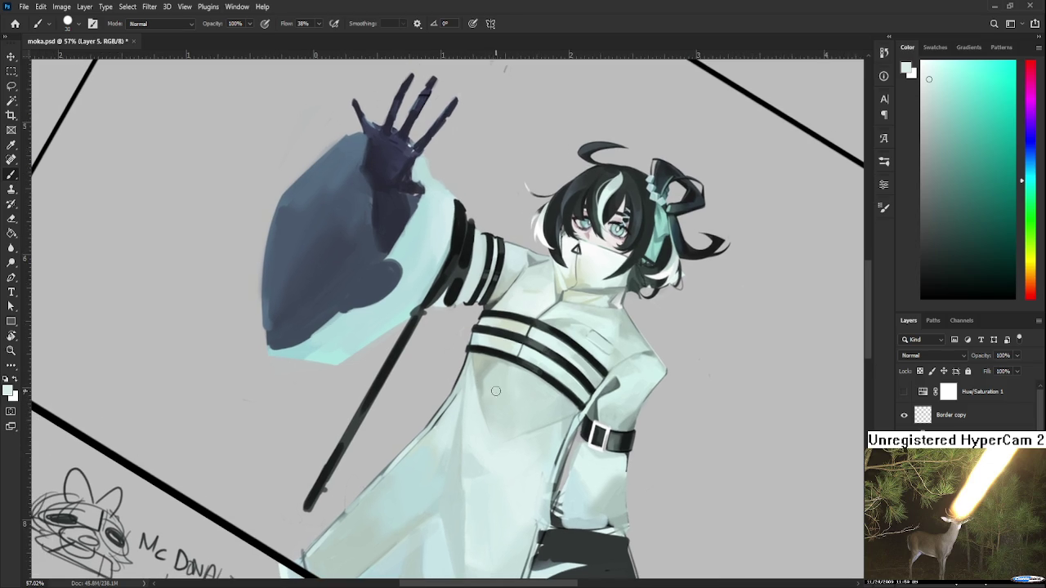
# Sample green and pale cyan-green tones while panning over the coat
pyautogui.keyDown('alt'); pyautogui.click(485, 364); pyautogui.keyUp('alt')
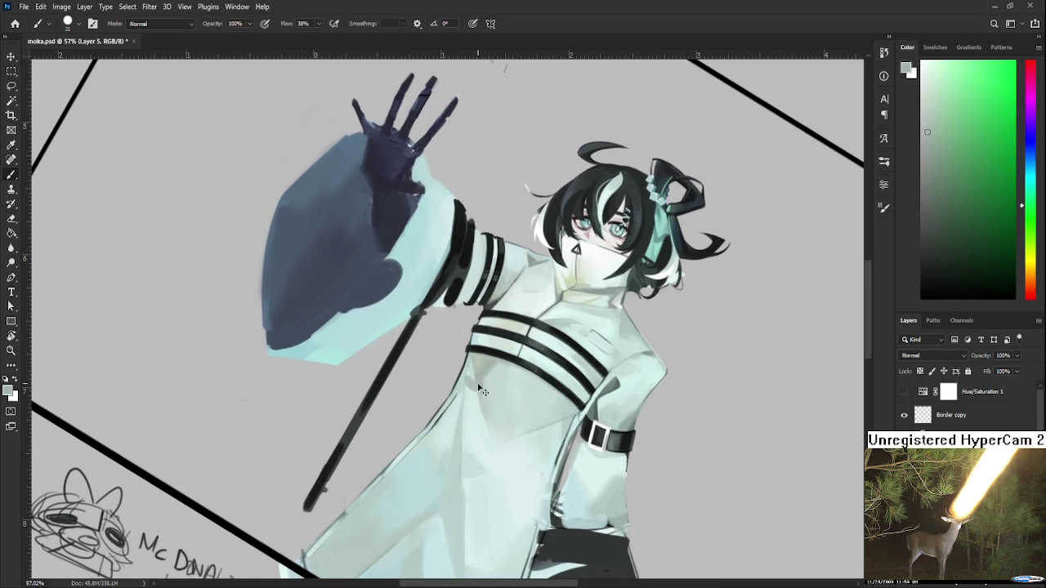
pyautogui.moveTo(488, 483); pyautogui.dragTo(479, 422)
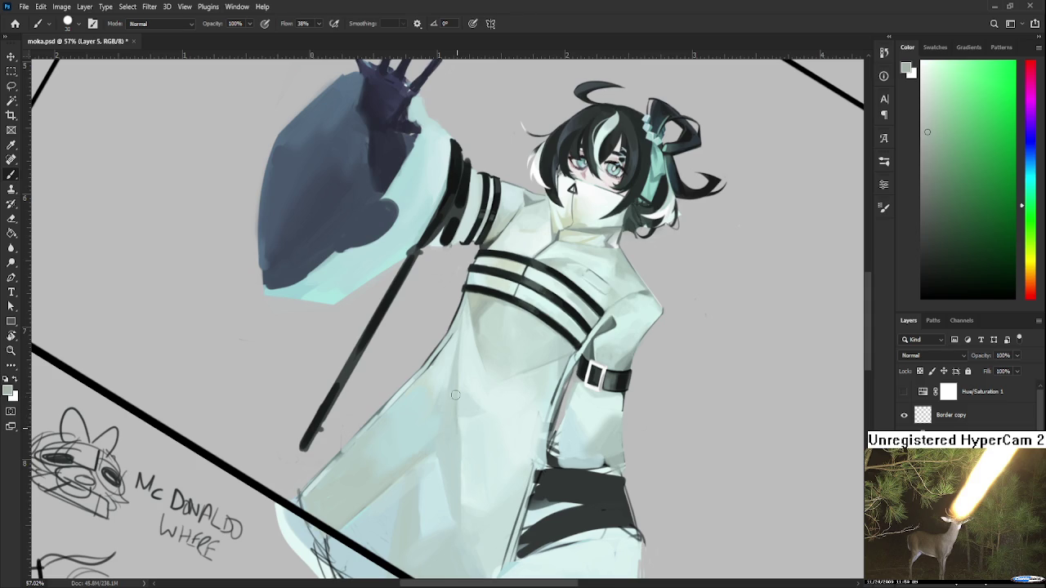
pyautogui.keyDown('alt'); pyautogui.click(456, 398); pyautogui.keyUp('alt')
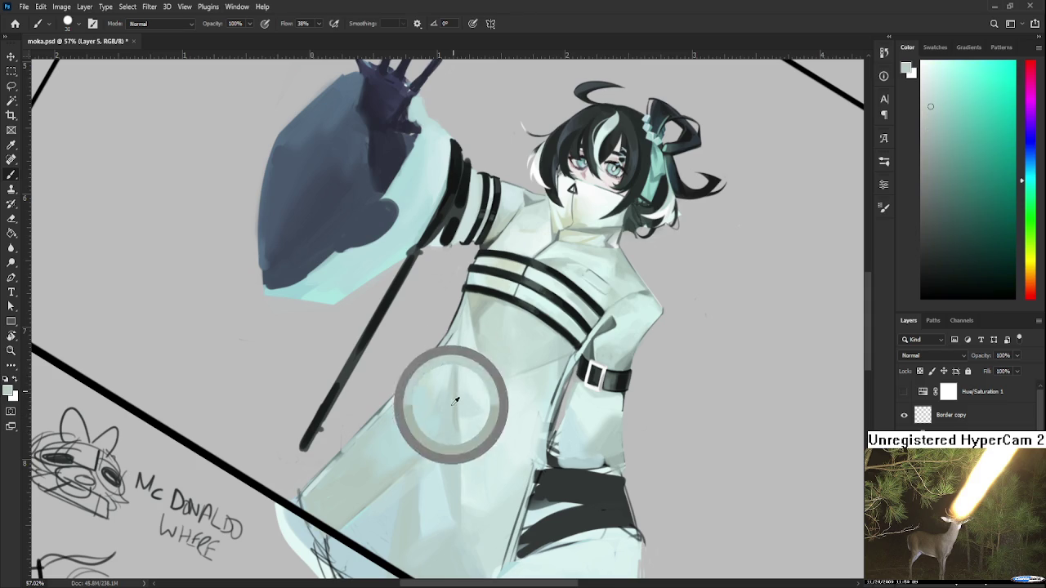
pyautogui.moveTo(455, 398); pyautogui.dragTo(480, 390)
pyautogui.keyDown('alt'); pyautogui.click(486, 387); pyautogui.keyUp('alt')
pyautogui.keyDown('alt'); pyautogui.click(515, 272); pyautogui.keyUp('alt')
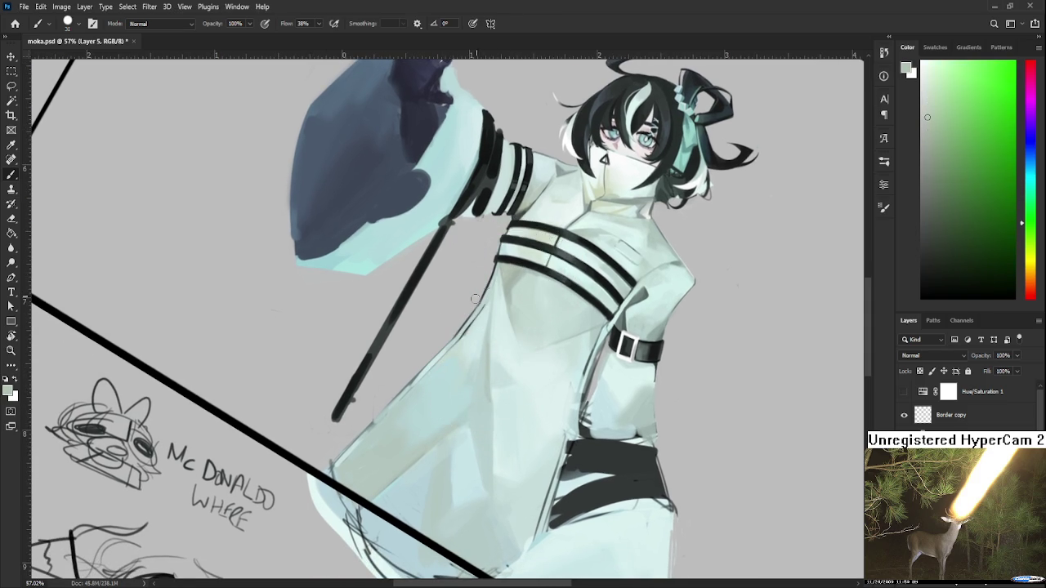
pyautogui.scroll(-3, 433, 390)
pyautogui.hscroll(-3, 425, 408)
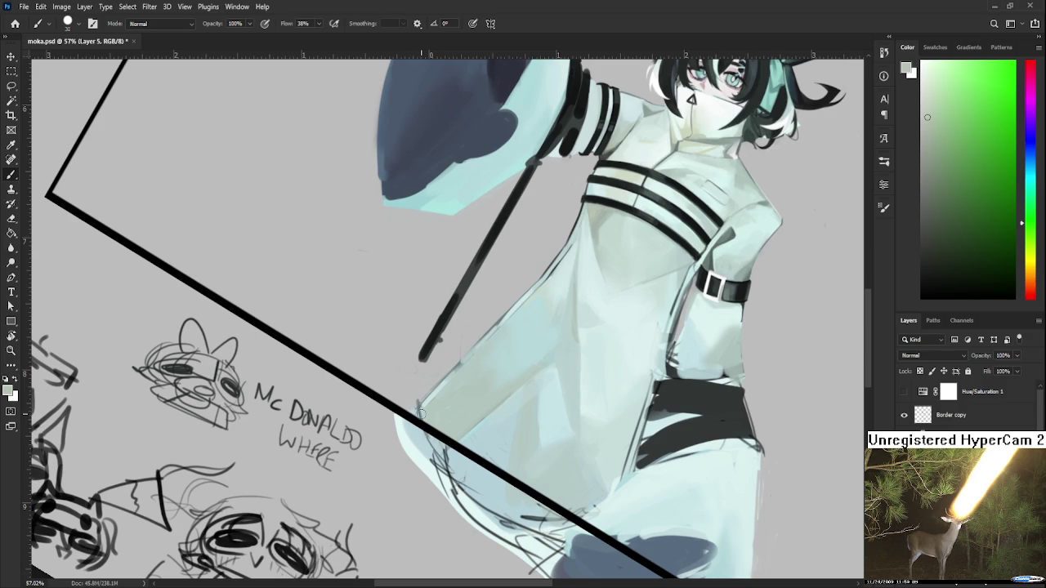
pyautogui.moveTo(420, 413); pyautogui.dragTo(402, 441)
# Sample teal-green near the chest straps and pale cyan tones around the sleeve
pyautogui.keyDown('alt'); pyautogui.click(572, 257); pyautogui.keyUp('alt')
pyautogui.keyDown('alt'); pyautogui.click(572, 198); pyautogui.keyUp('alt')
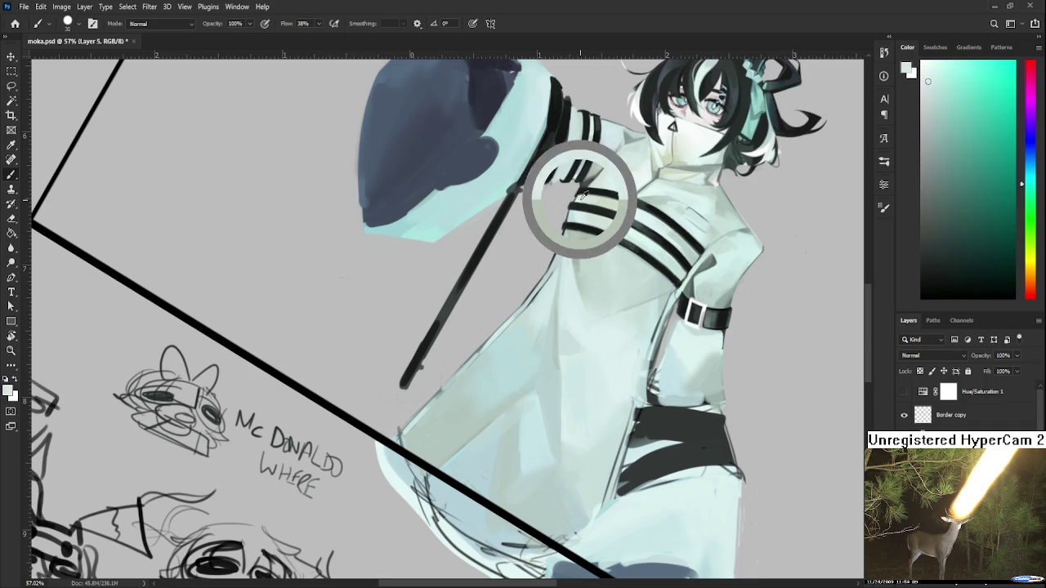
pyautogui.moveTo(458, 405); pyautogui.dragTo(471, 387)
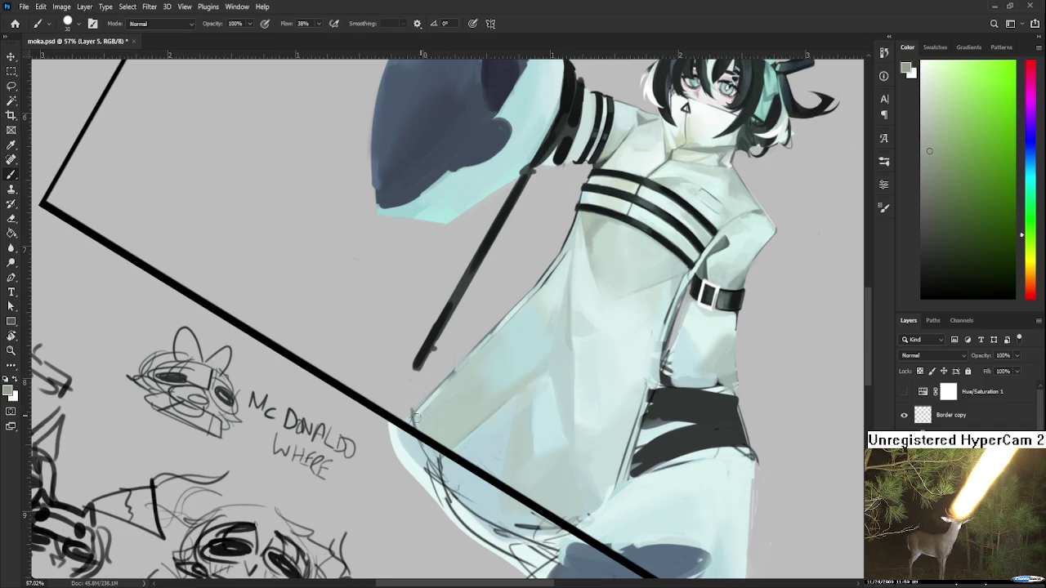
pyautogui.keyDown('alt'); pyautogui.click(431, 416); pyautogui.keyUp('alt')
pyautogui.keyDown('alt'); pyautogui.click(430, 410); pyautogui.keyUp('alt')
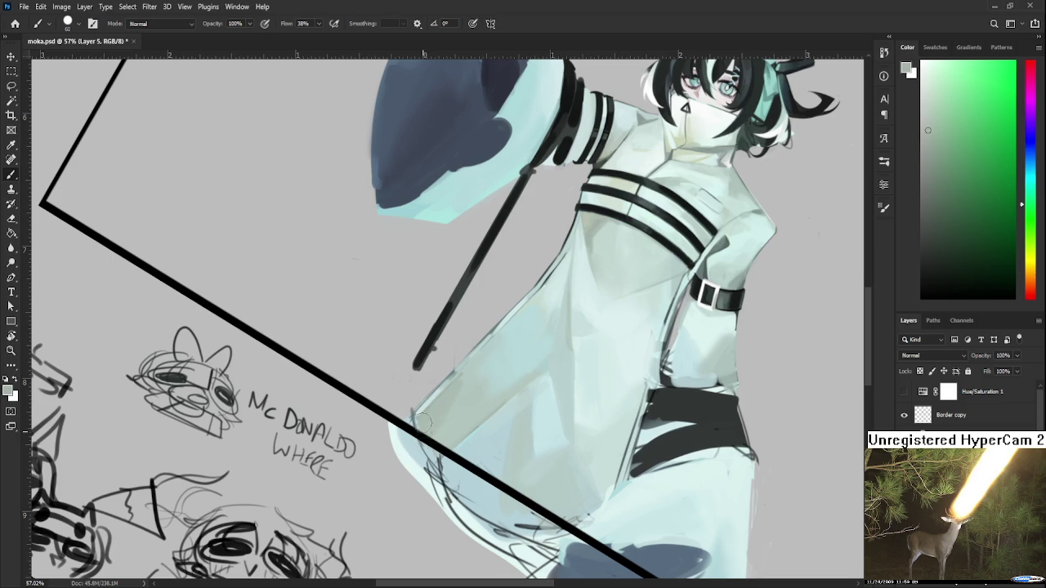
pyautogui.keyDown('alt'); pyautogui.click(461, 374); pyautogui.keyUp('alt')
pyautogui.keyDown('alt'); pyautogui.click(465, 394); pyautogui.keyUp('alt')
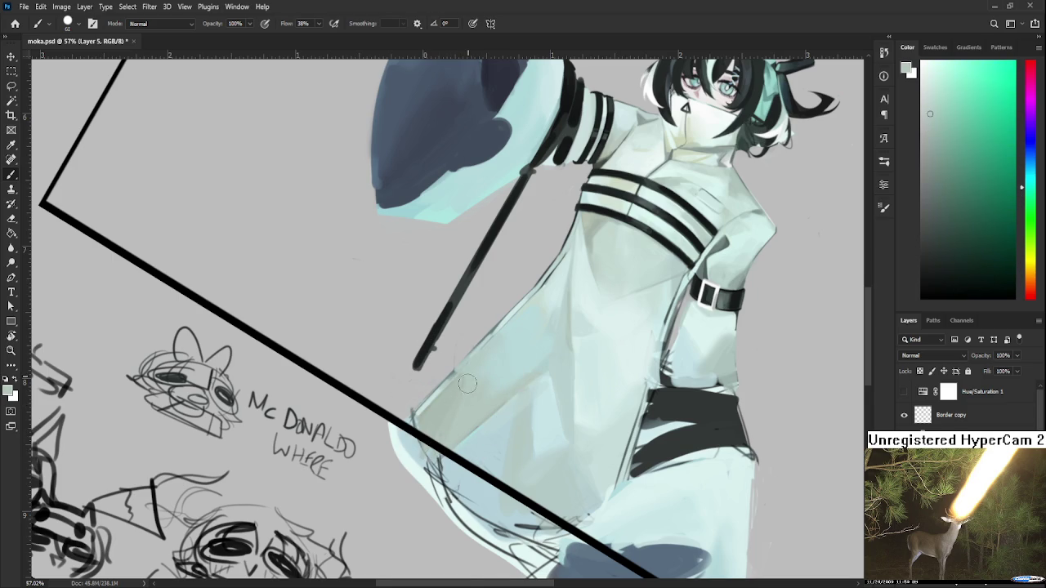
pyautogui.moveTo(465, 395); pyautogui.dragTo(445, 423)
# Sample lighter lower-coat tones near the hem for blending
pyautogui.keyDown('alt'); pyautogui.click(455, 398); pyautogui.keyUp('alt')
pyautogui.keyDown('alt'); pyautogui.click(474, 411); pyautogui.keyUp('alt')
pyautogui.keyDown('alt'); pyautogui.click(463, 410); pyautogui.keyUp('alt')
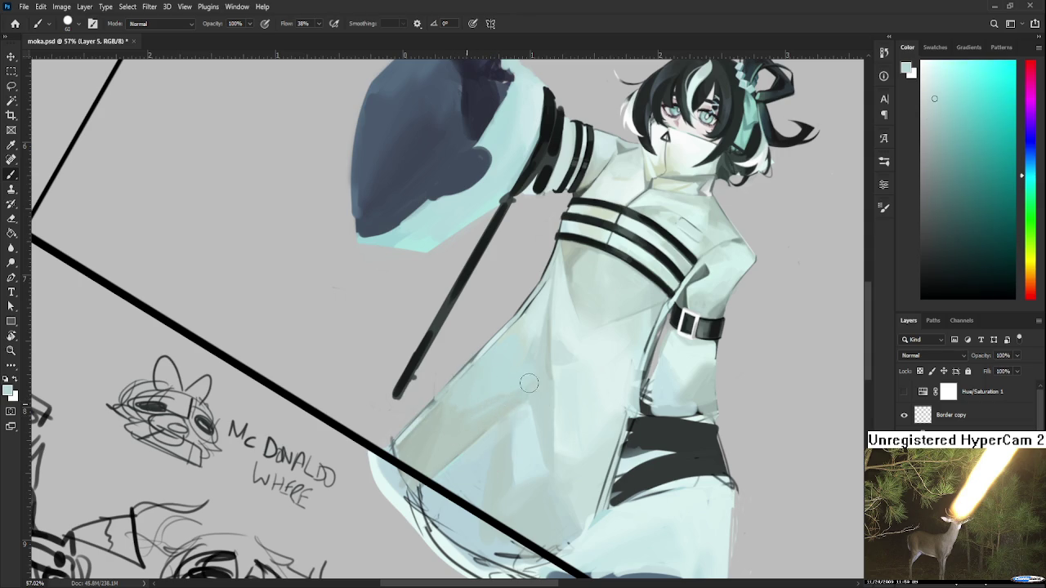
pyautogui.keyDown('alt'); pyautogui.click(457, 413); pyautogui.keyUp('alt')
pyautogui.keyDown('alt'); pyautogui.click(477, 395); pyautogui.keyUp('alt')
pyautogui.keyDown('alt'); pyautogui.click(480, 399); pyautogui.keyUp('alt')
# Zoom out and bring up the Home screen's recent files list
pyautogui.scroll(-2, 519, 347)
pyautogui.scroll(-2, 519, 347)
pyautogui.scroll(-2, 518, 349)
pyautogui.scroll(-2, 519, 351)
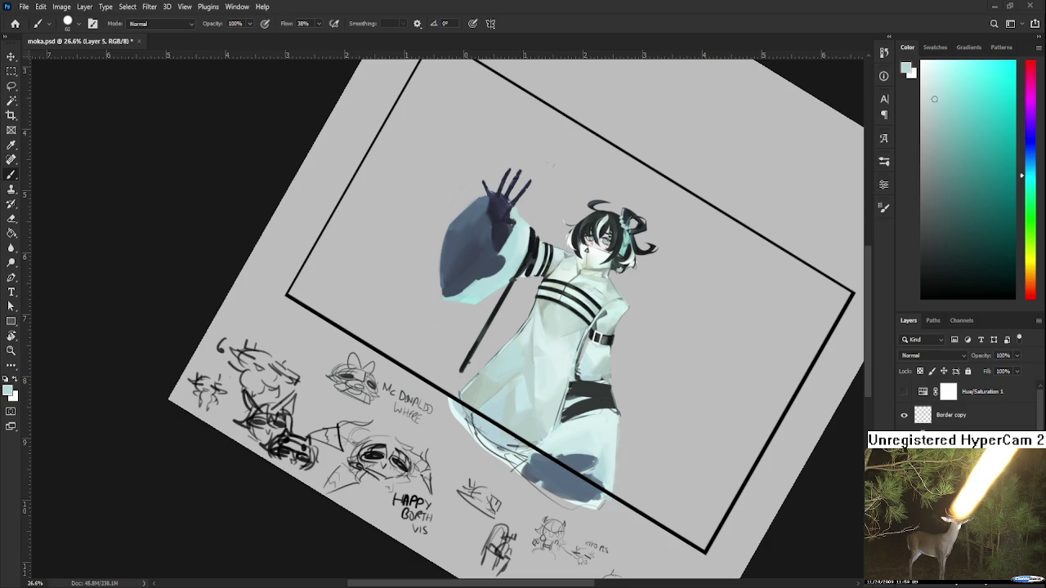
pyautogui.click(15, 23)
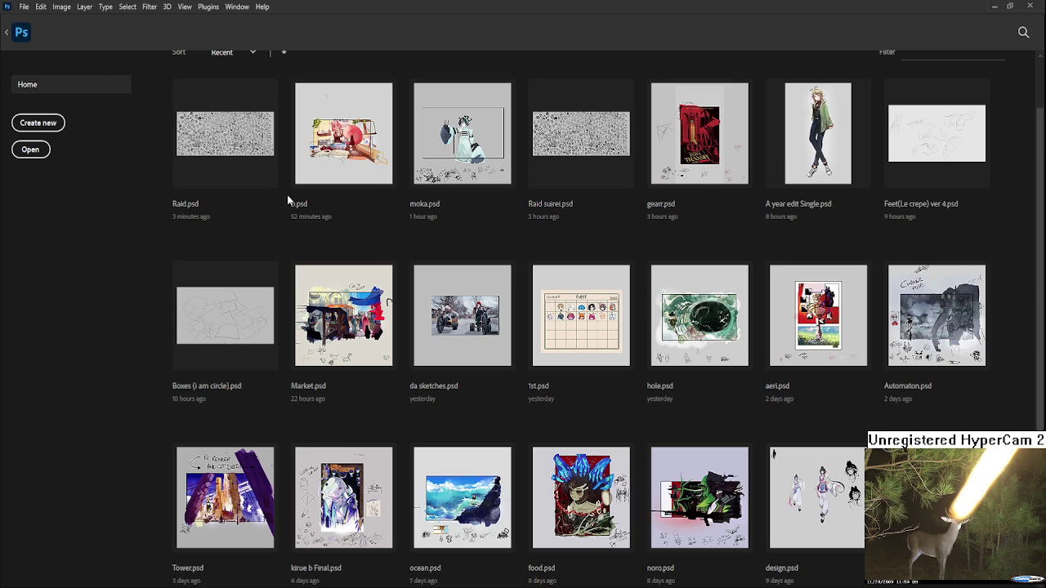
# Open Raid.psd from the recent files and zoom into a doodle
pyautogui.click(243, 135)
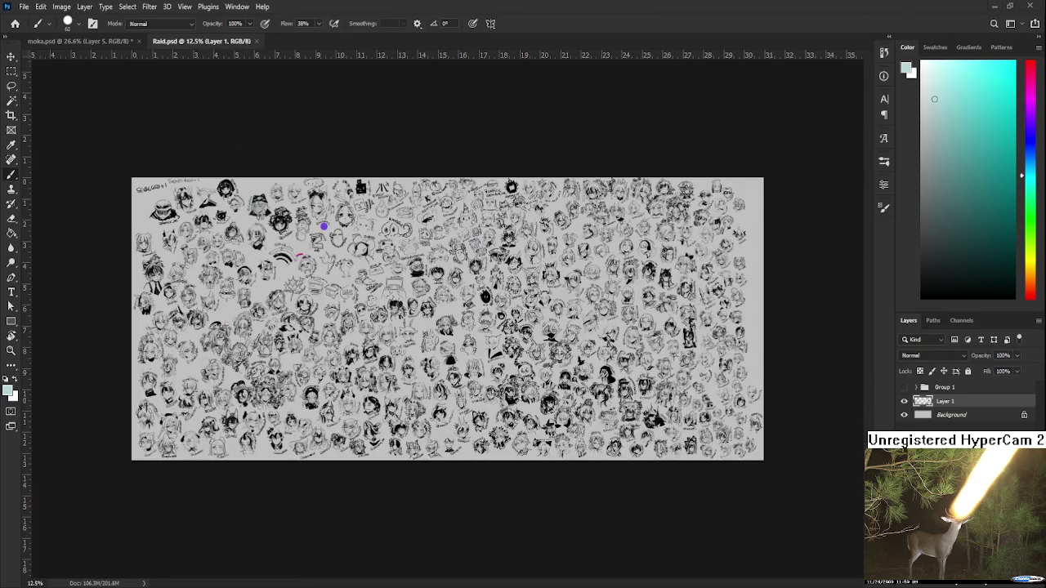
pyautogui.scroll(2, 137, 250)
pyautogui.scroll(3, 137, 250)
pyautogui.scroll(3, 138, 250)
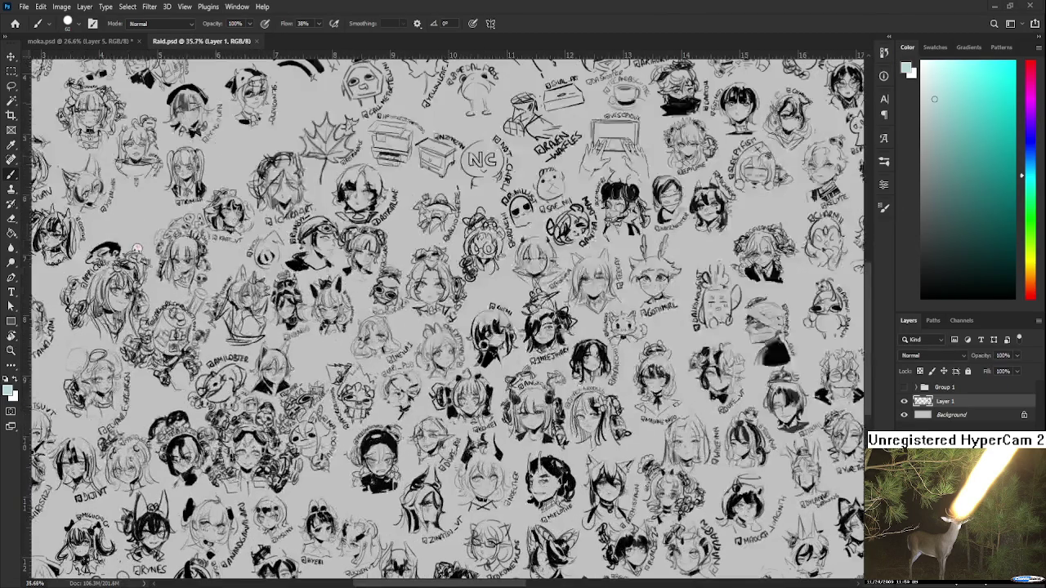
pyautogui.scroll(1, 138, 249)
pyautogui.scroll(1, 168, 269)
pyautogui.scroll(1, 289, 373)
pyautogui.scroll(3, 384, 369)
pyautogui.scroll(3, 384, 370)
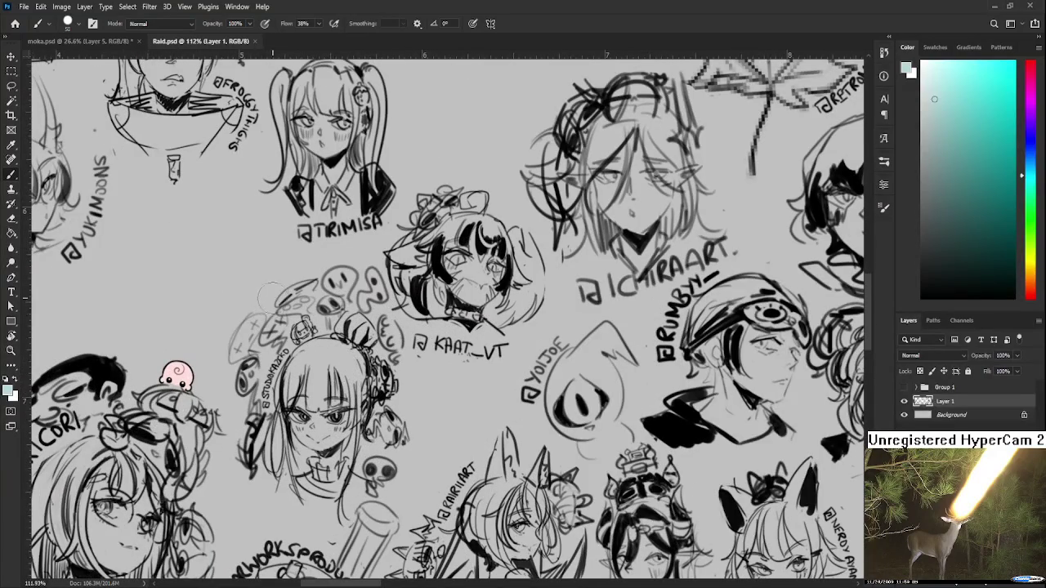
# Add small black pencil strokes with an 8 px brush, then zoom out and close Raid.psd
pyautogui.press('[')
pyautogui.press('[')
pyautogui.press('[')
pyautogui.press('d')
pyautogui.moveTo(243, 384)
pyautogui.mouseDown()
pyautogui.moveTo(242, 427)
pyautogui.moveTo(243, 392)
pyautogui.mouseUp()
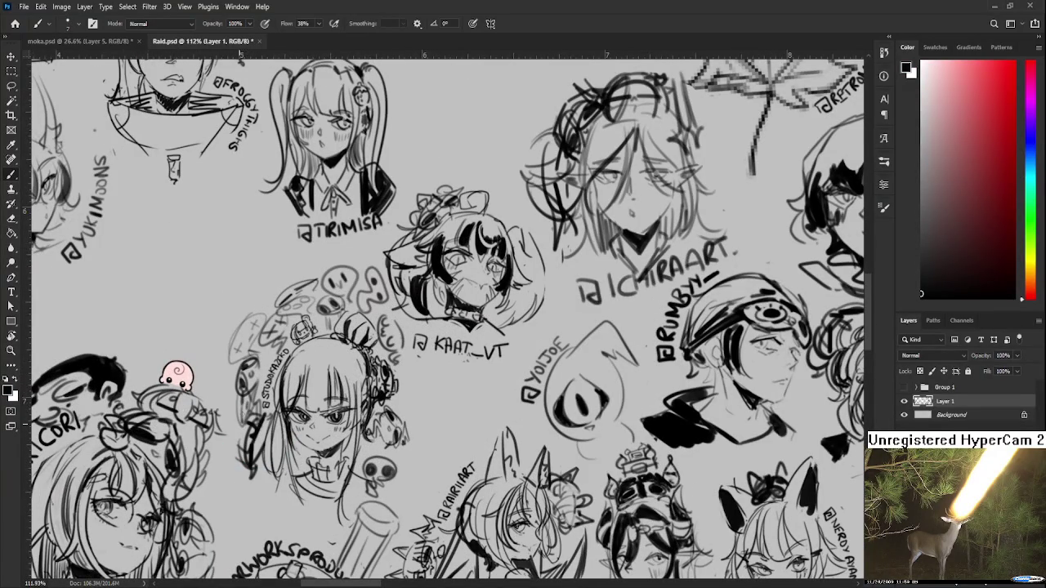
pyautogui.scroll(-3, 364, 533)
pyautogui.scroll(-2, 654, 82)
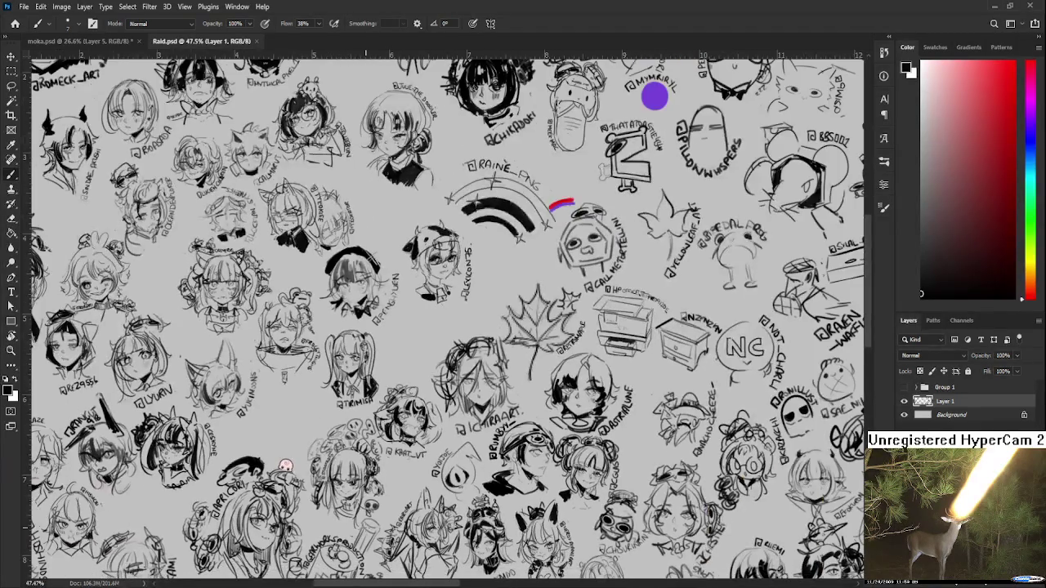
pyautogui.scroll(-2, 572, 212)
pyautogui.scroll(-2, 531, 278)
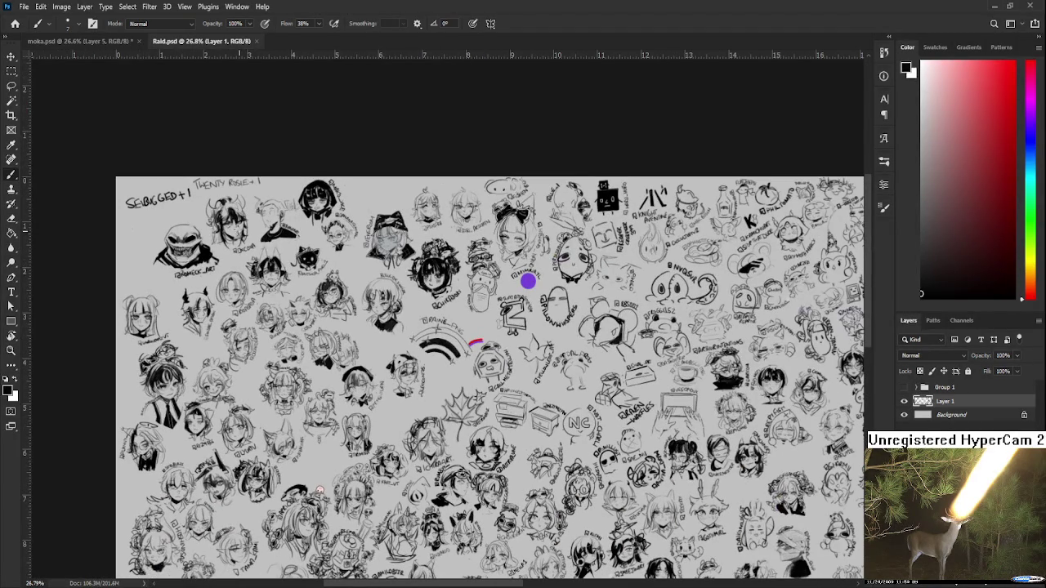
pyautogui.click(255, 41)
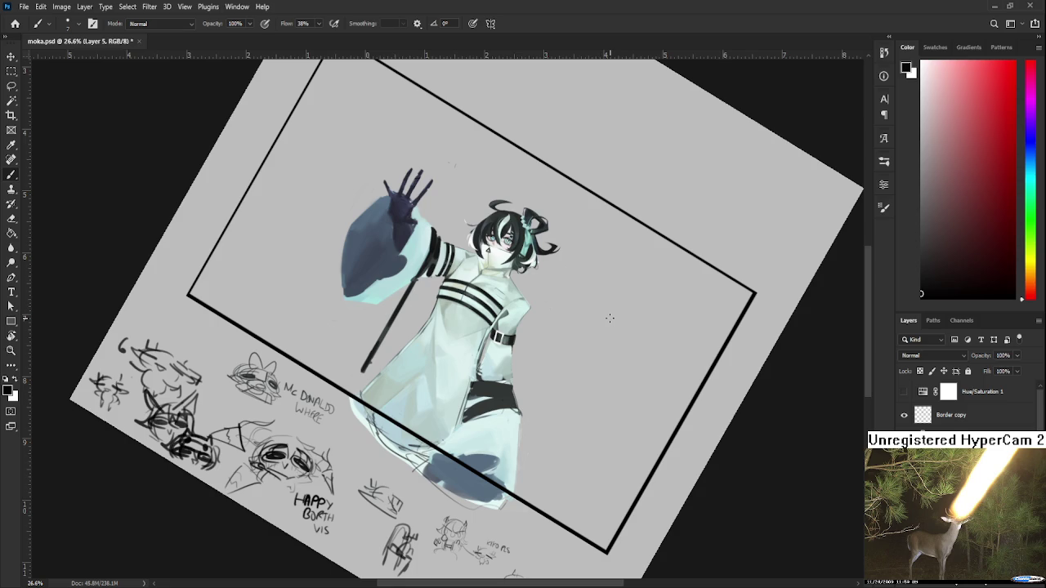
# Zoom into the moka.psd coat and sample a light teal from it
pyautogui.scroll(2, 607, 341)
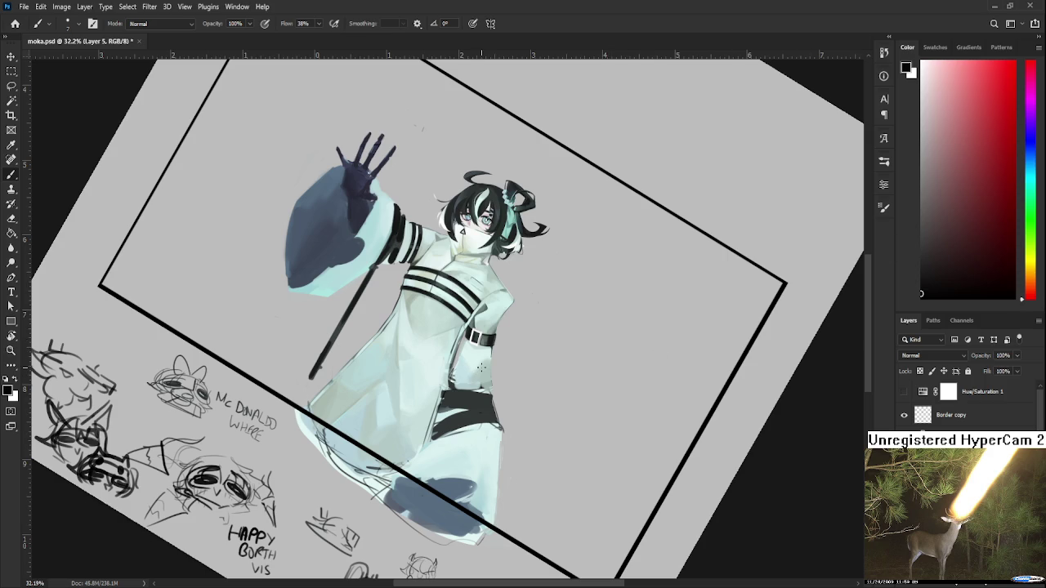
pyautogui.scroll(2, 567, 340)
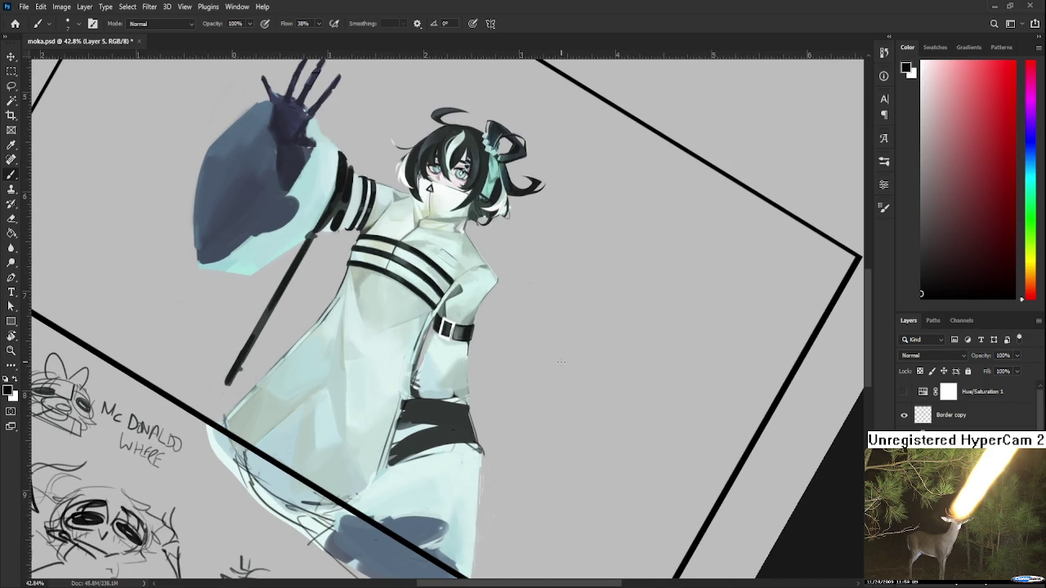
pyautogui.scroll(2, 369, 342)
pyautogui.scroll(1, 335, 351)
pyautogui.scroll(1, 304, 368)
pyautogui.keyDown('alt'); pyautogui.click(383, 370); pyautogui.keyUp('alt')
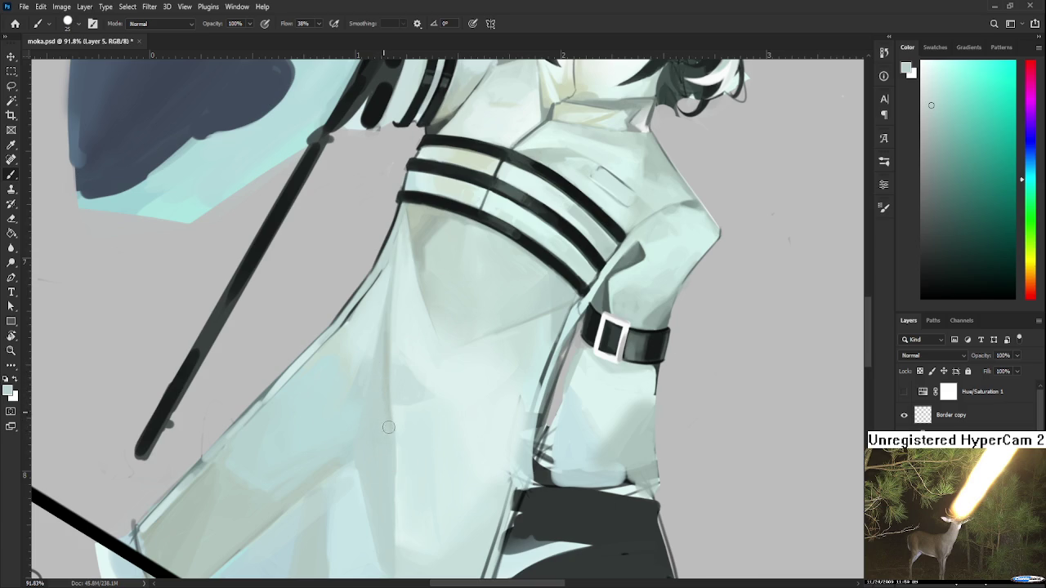
# Sample progressively lighter coat tones while panning to the coat below the buckle
pyautogui.keyDown('alt'); pyautogui.click(381, 396); pyautogui.keyUp('alt')
pyautogui.keyDown('alt'); pyautogui.click(384, 381); pyautogui.keyUp('alt')
pyautogui.keyDown('alt'); pyautogui.click(398, 414); pyautogui.keyUp('alt')
pyautogui.moveTo(399, 469); pyautogui.dragTo(395, 413)
pyautogui.keyDown('alt'); pyautogui.click(399, 401); pyautogui.keyUp('alt')
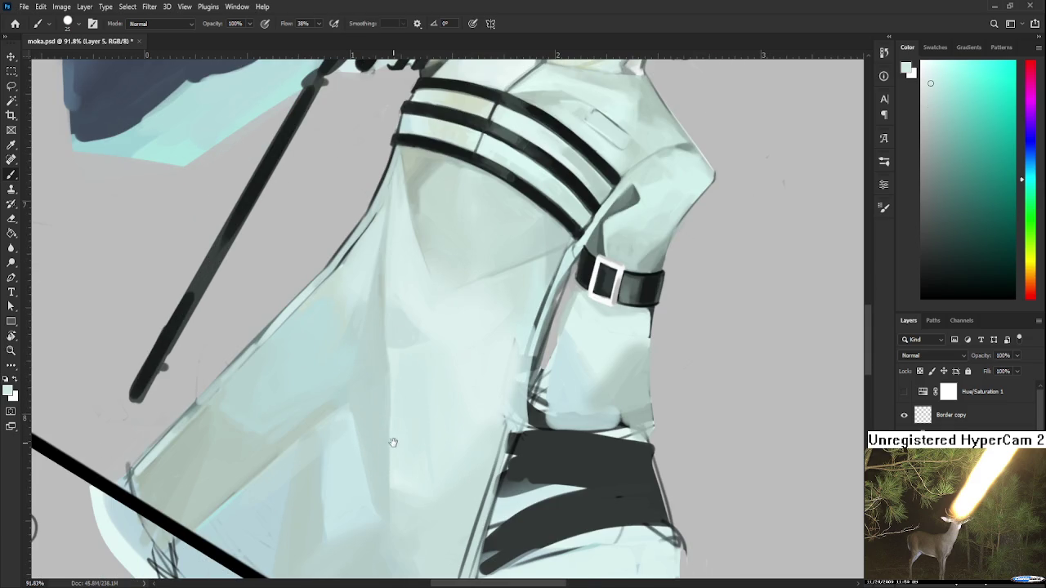
pyautogui.moveTo(396, 465); pyautogui.dragTo(402, 412)
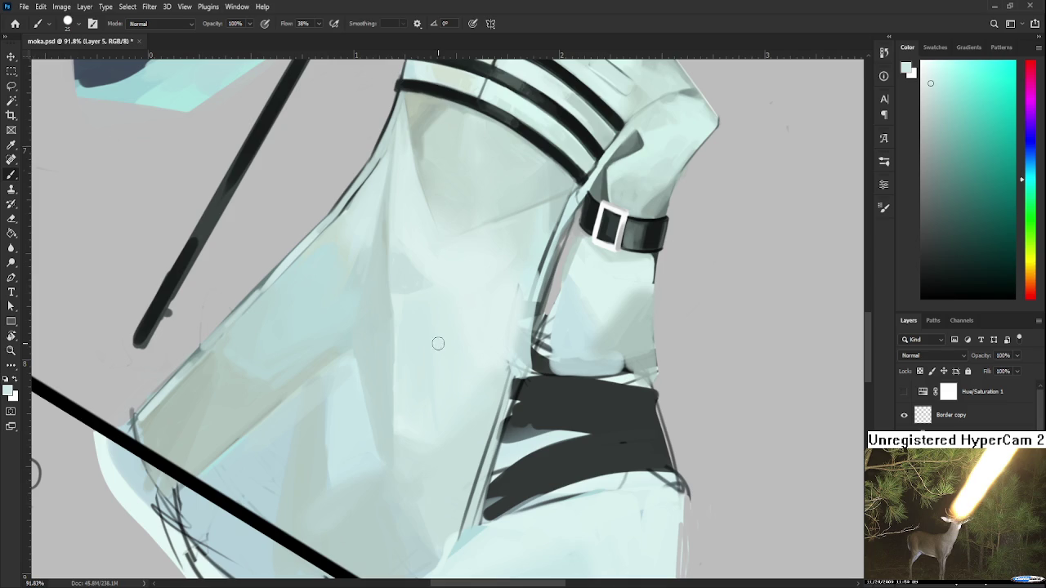
# Zoom out and back in, then sample slightly lighter and darker coat shades
pyautogui.scroll(-2, 438, 344)
pyautogui.scroll(-2, 438, 344)
pyautogui.scroll(-2, 449, 376)
pyautogui.scroll(1, 420, 381)
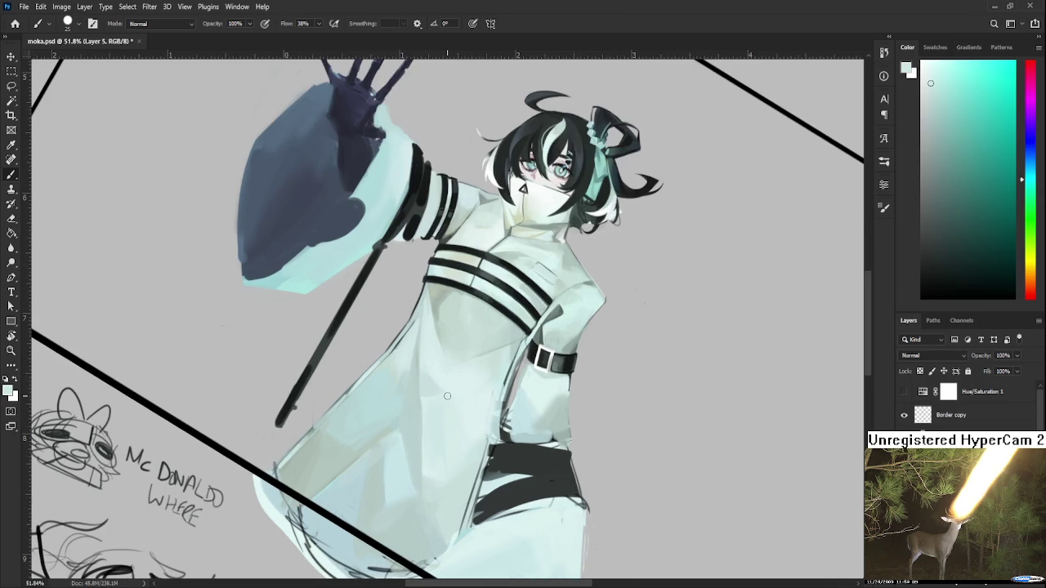
pyautogui.scroll(1, 449, 359)
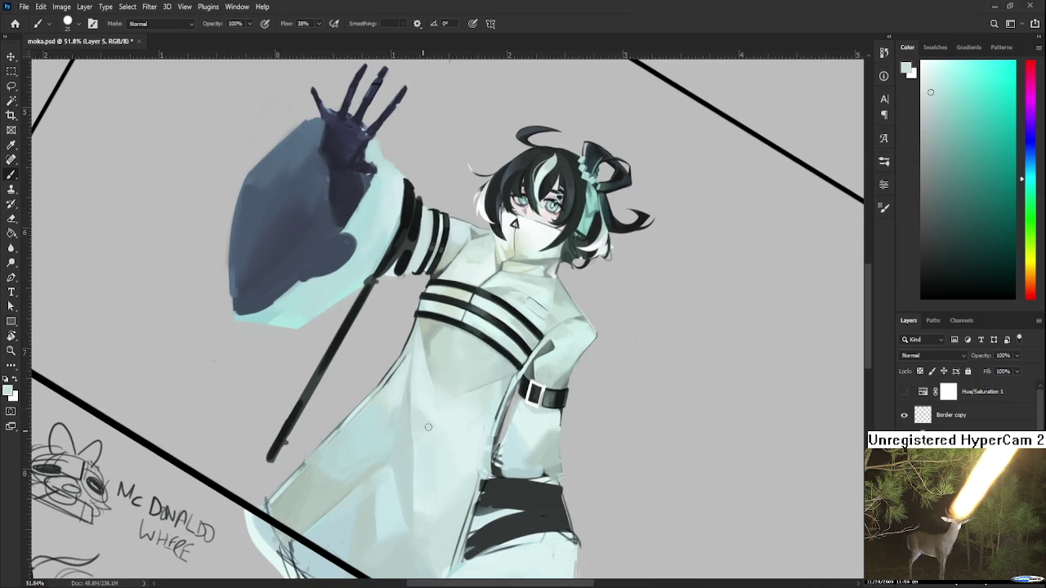
pyautogui.keyDown('alt'); pyautogui.click(413, 403); pyautogui.keyUp('alt')
pyautogui.keyDown('alt'); pyautogui.click(447, 423); pyautogui.keyUp('alt')
pyautogui.keyDown('alt'); pyautogui.click(422, 425); pyautogui.keyUp('alt')
# Sample darker and brighter tones lower on the coat for fold shading
pyautogui.keyDown('alt'); pyautogui.click(408, 412); pyautogui.keyUp('alt')
pyautogui.keyDown('alt'); pyautogui.click(409, 411); pyautogui.keyUp('alt')
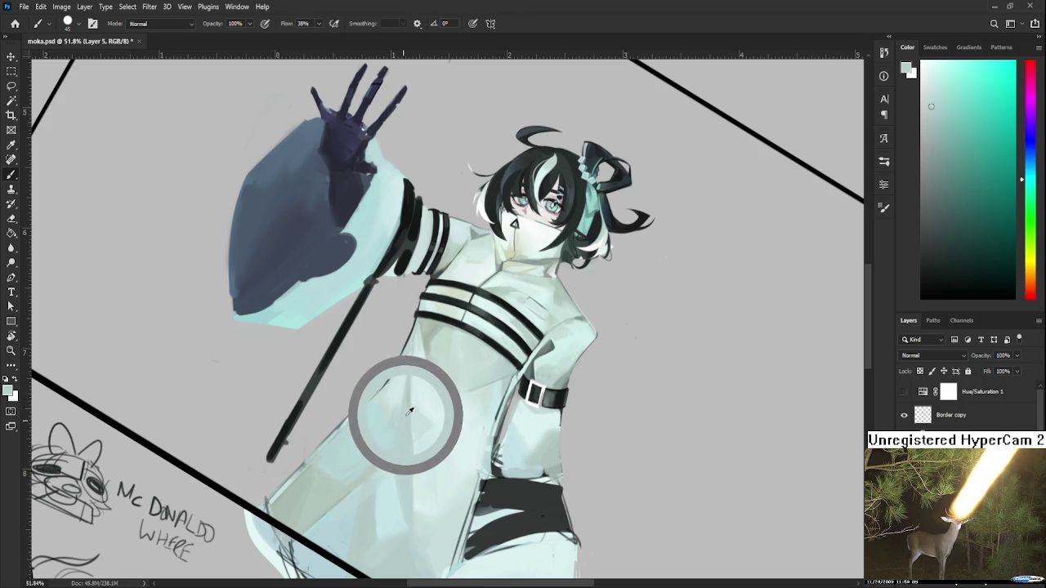
pyautogui.moveTo(410, 411)
pyautogui.mouseDown()
pyautogui.moveTo(409, 423)
pyautogui.moveTo(404, 409)
pyautogui.mouseUp()
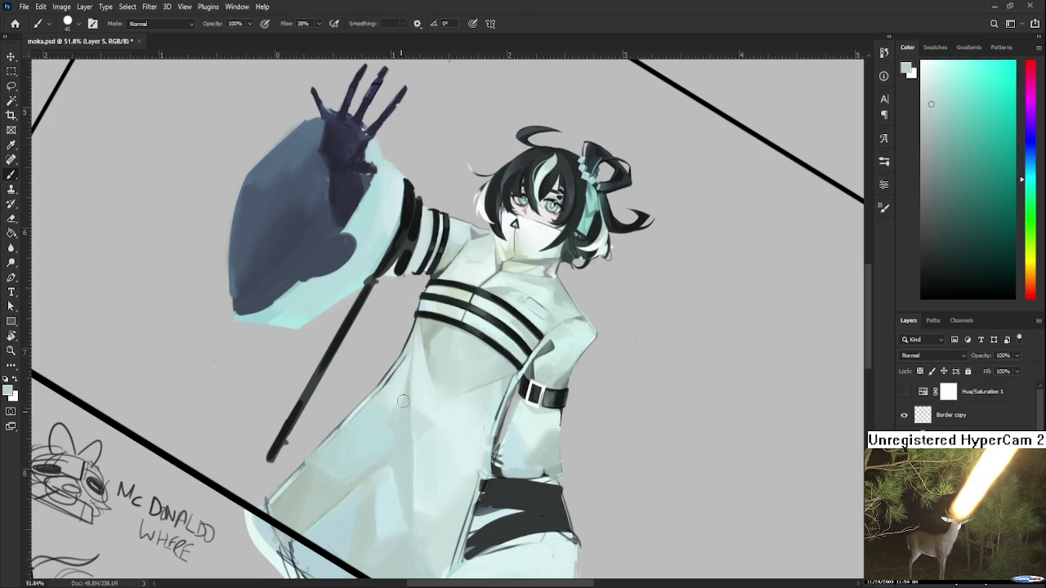
pyautogui.keyDown('alt'); pyautogui.click(422, 389); pyautogui.keyUp('alt')
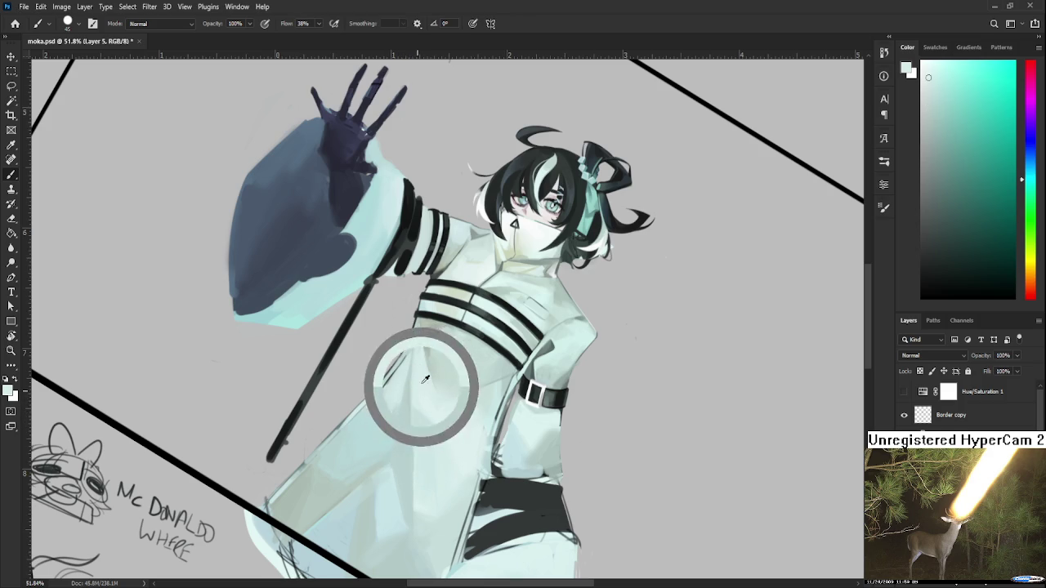
pyautogui.keyDown('alt'); pyautogui.click(394, 399); pyautogui.keyUp('alt')
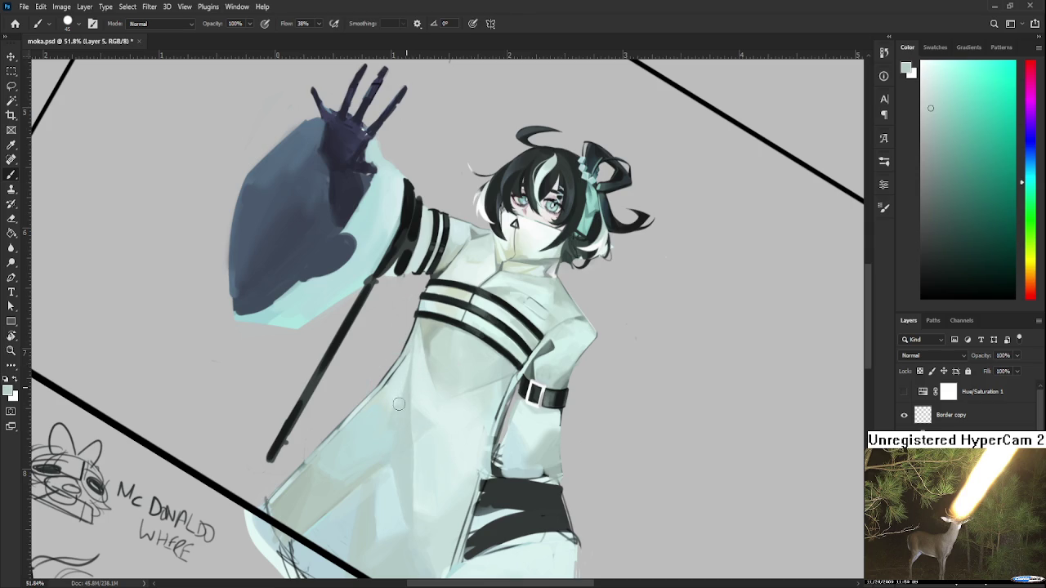
pyautogui.keyDown('alt'); pyautogui.click(390, 417); pyautogui.keyUp('alt')
pyautogui.keyDown('alt'); pyautogui.click(384, 413); pyautogui.keyUp('alt')
# Zoom out and sample new coat shades near the lower hem
pyautogui.scroll(-3, 396, 429)
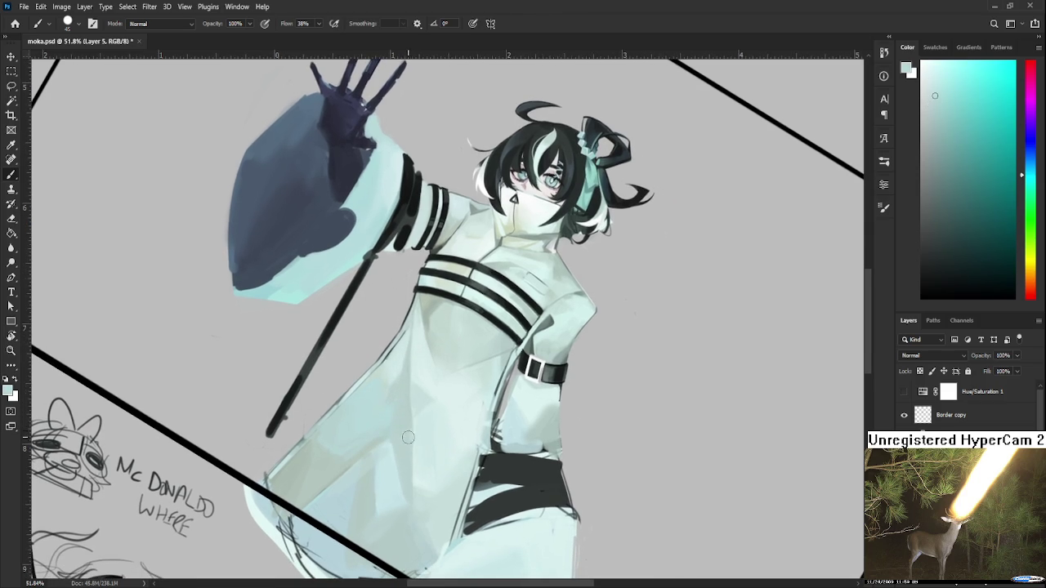
pyautogui.scroll(-3, 404, 428)
pyautogui.keyDown('alt'); pyautogui.click(383, 452); pyautogui.keyUp('alt')
pyautogui.keyDown('alt'); pyautogui.click(382, 435); pyautogui.keyUp('alt')
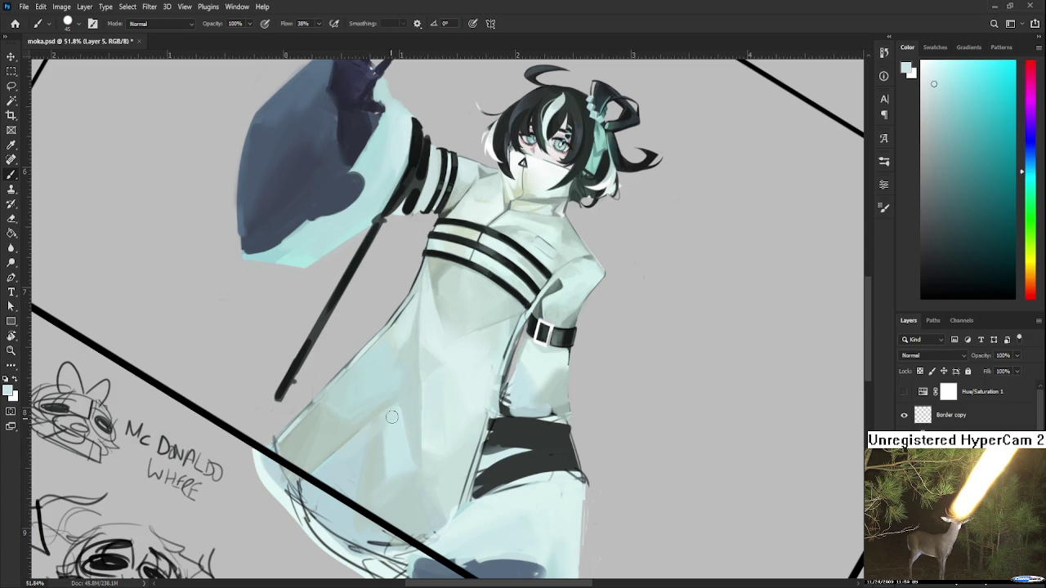
# Sample pale green and light cyan tones across the lower coat
pyautogui.keyDown('alt'); pyautogui.click(322, 408); pyautogui.keyUp('alt')
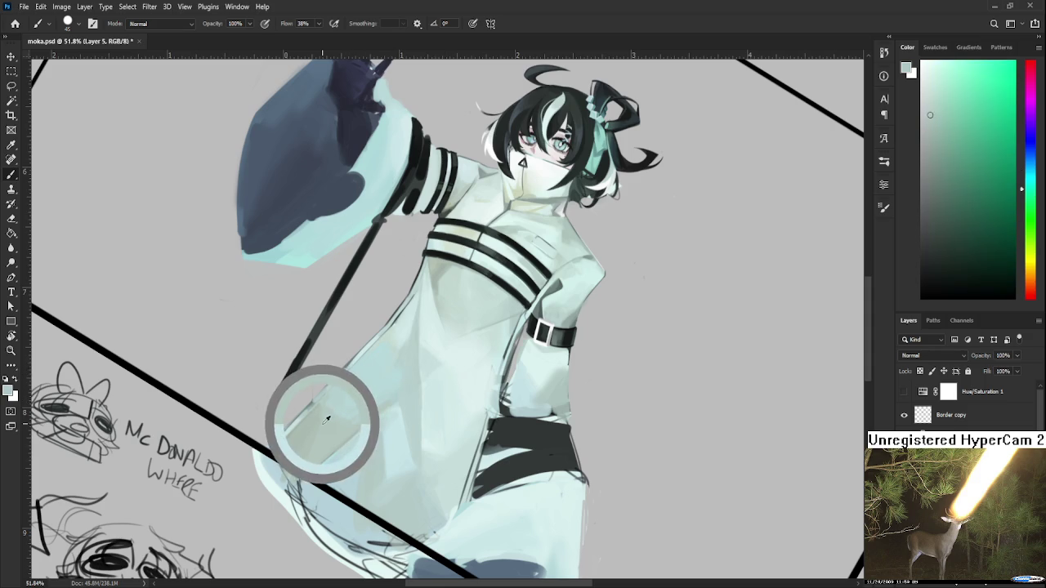
pyautogui.keyDown('alt'); pyautogui.click(355, 409); pyautogui.keyUp('alt')
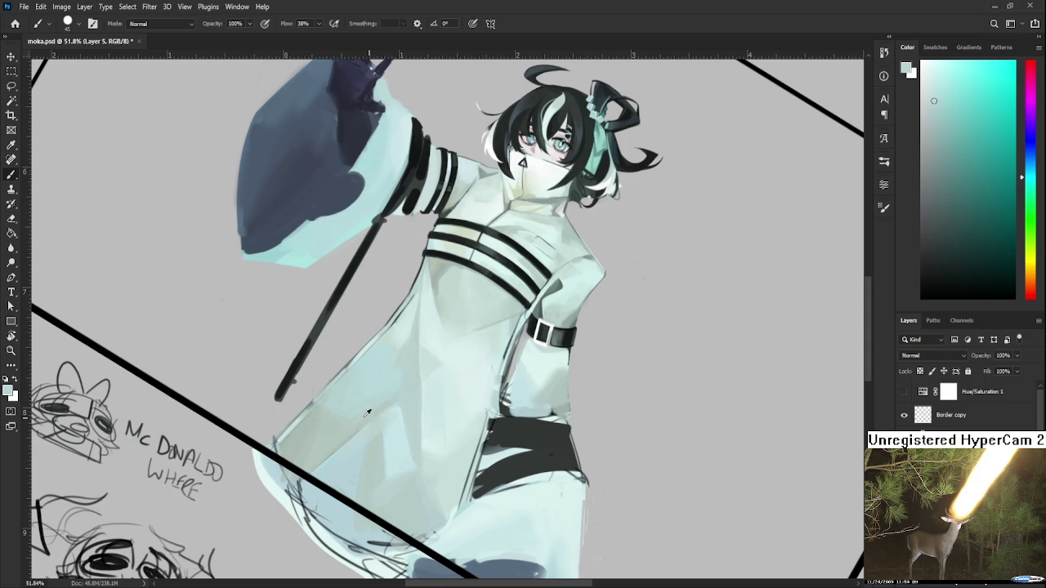
pyautogui.keyDown('alt'); pyautogui.click(362, 404); pyautogui.keyUp('alt')
pyautogui.keyDown('alt'); pyautogui.click(352, 408); pyautogui.keyUp('alt')
pyautogui.keyDown('alt'); pyautogui.click(364, 424); pyautogui.keyUp('alt')
pyautogui.keyDown('alt'); pyautogui.click(337, 426); pyautogui.keyUp('alt')
pyautogui.keyDown('alt'); pyautogui.click(337, 414); pyautogui.keyUp('alt')
pyautogui.keyDown('alt'); pyautogui.click(372, 397); pyautogui.keyUp('alt')
pyautogui.keyDown('alt'); pyautogui.click(351, 425); pyautogui.keyUp('alt')
pyautogui.keyDown('alt'); pyautogui.click(376, 418); pyautogui.keyUp('alt')
# Sample darker coat tones, return to the lighter tone, and reframe the view near 62.7%
pyautogui.keyDown('alt'); pyautogui.click(401, 351); pyautogui.keyUp('alt')
pyautogui.keyDown('alt'); pyautogui.click(400, 362); pyautogui.keyUp('alt')
pyautogui.keyDown('alt'); pyautogui.click(399, 374); pyautogui.keyUp('alt')
pyautogui.keyDown('alt'); pyautogui.click(408, 353); pyautogui.keyUp('alt')
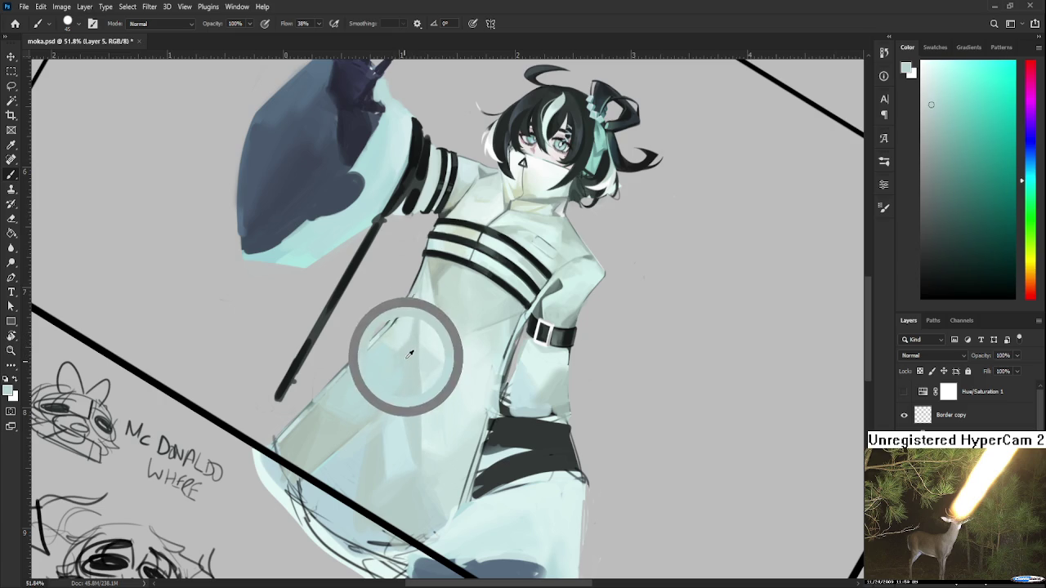
pyautogui.keyDown('alt'); pyautogui.click(401, 338); pyautogui.keyUp('alt')
pyautogui.keyDown('alt'); pyautogui.click(392, 345); pyautogui.keyUp('alt')
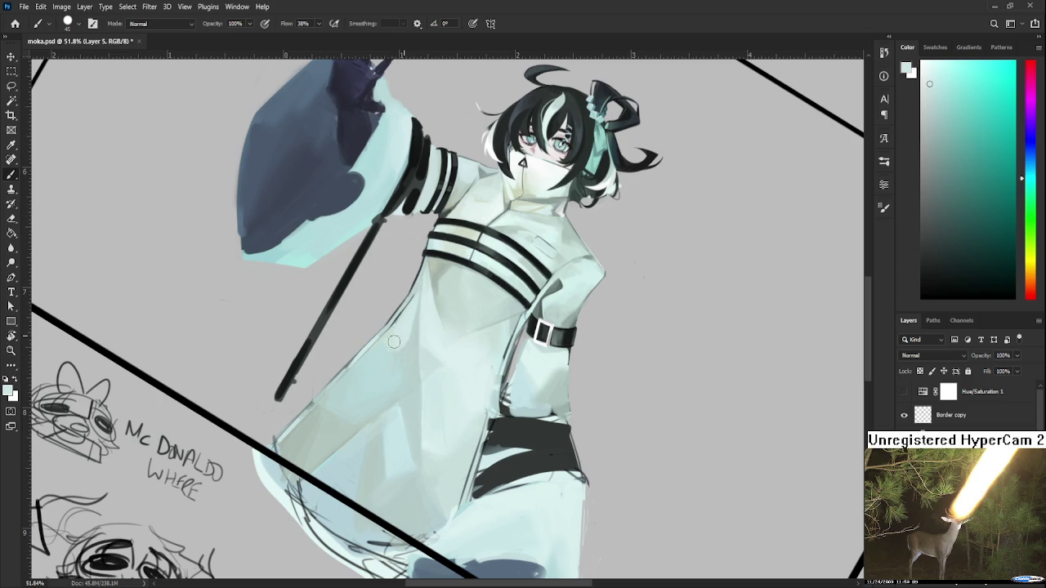
pyautogui.scroll(-3, 412, 343)
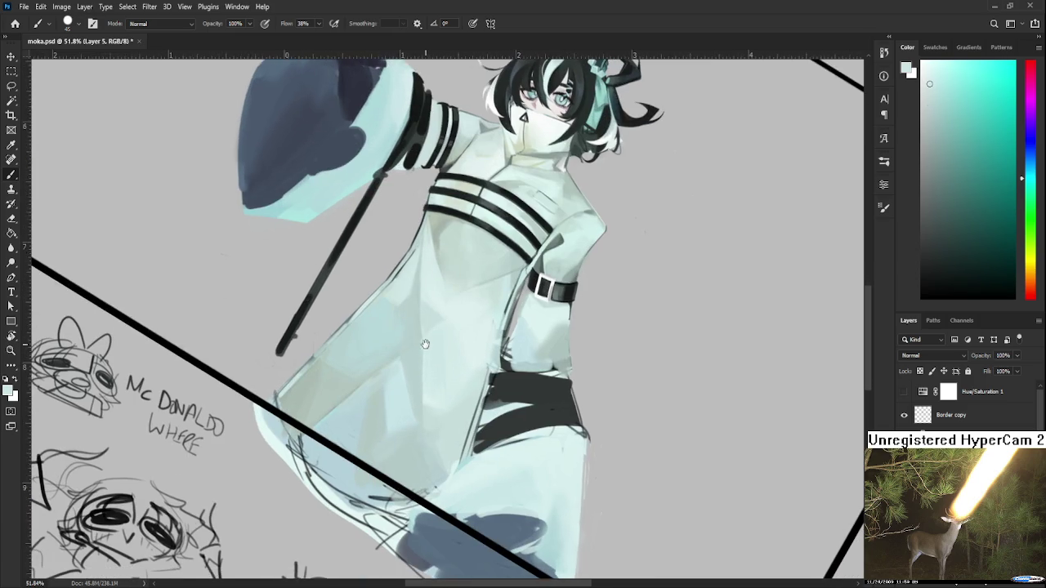
pyautogui.moveTo(423, 348); pyautogui.dragTo(399, 394)
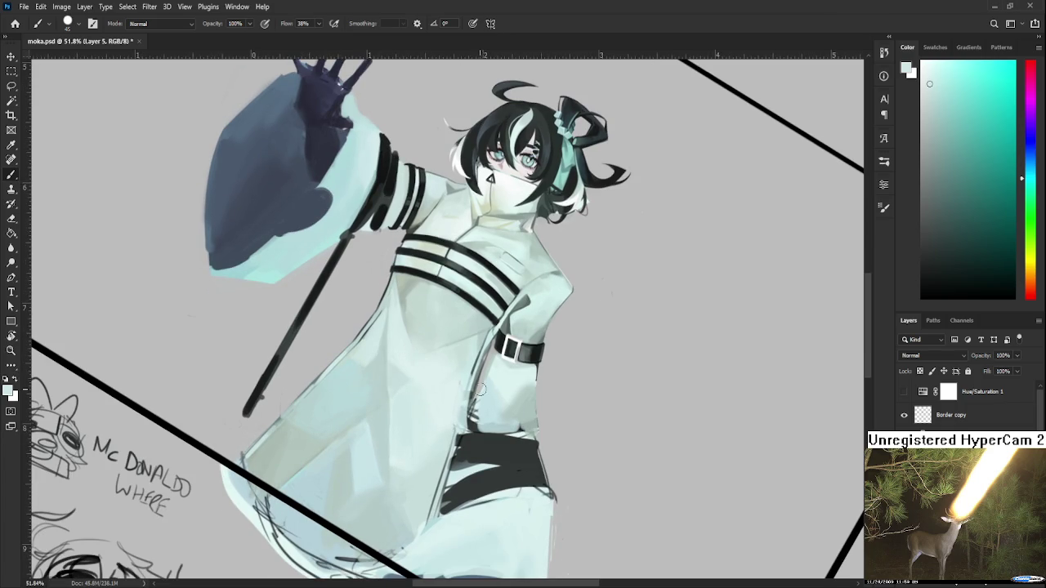
pyautogui.scroll(1, 390, 377)
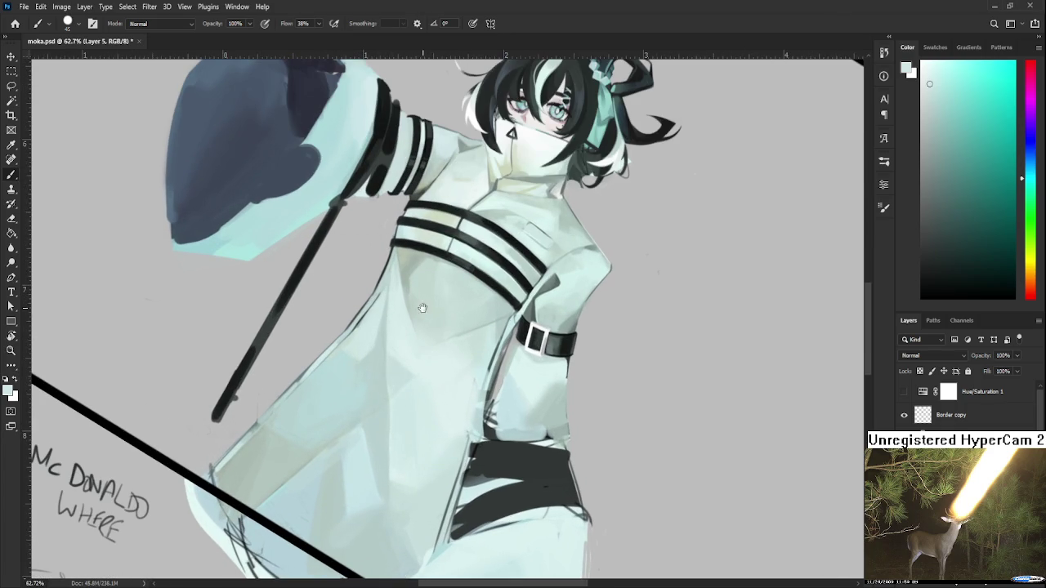
# Draw a thin dark fold line down the coat front, undoing and redrawing it to compare
pyautogui.moveTo(430, 314); pyautogui.dragTo(400, 316)
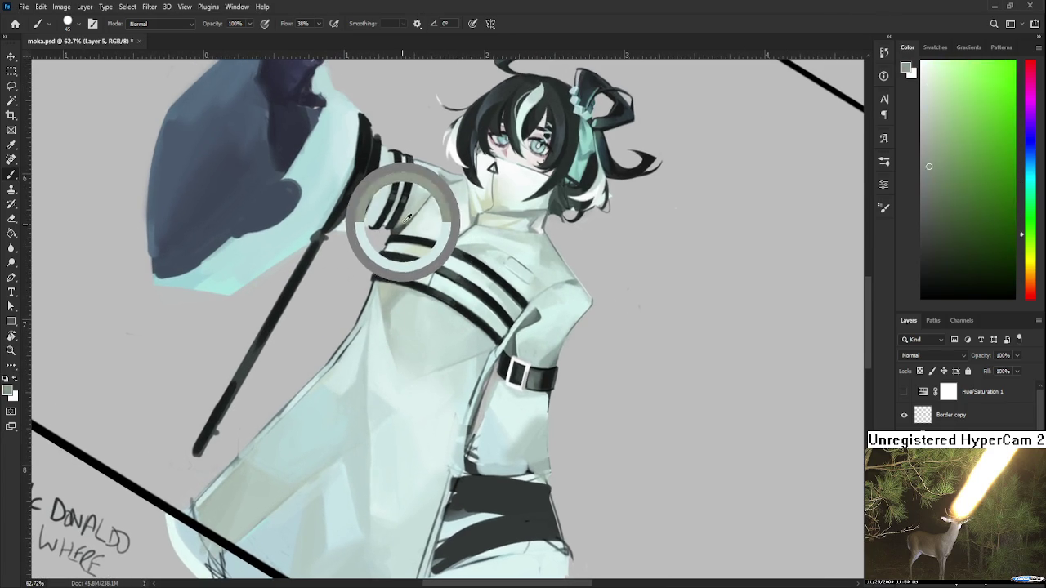
pyautogui.moveTo(409, 214); pyautogui.dragTo(406, 222)
pyautogui.moveTo(423, 373); pyautogui.dragTo(379, 360)
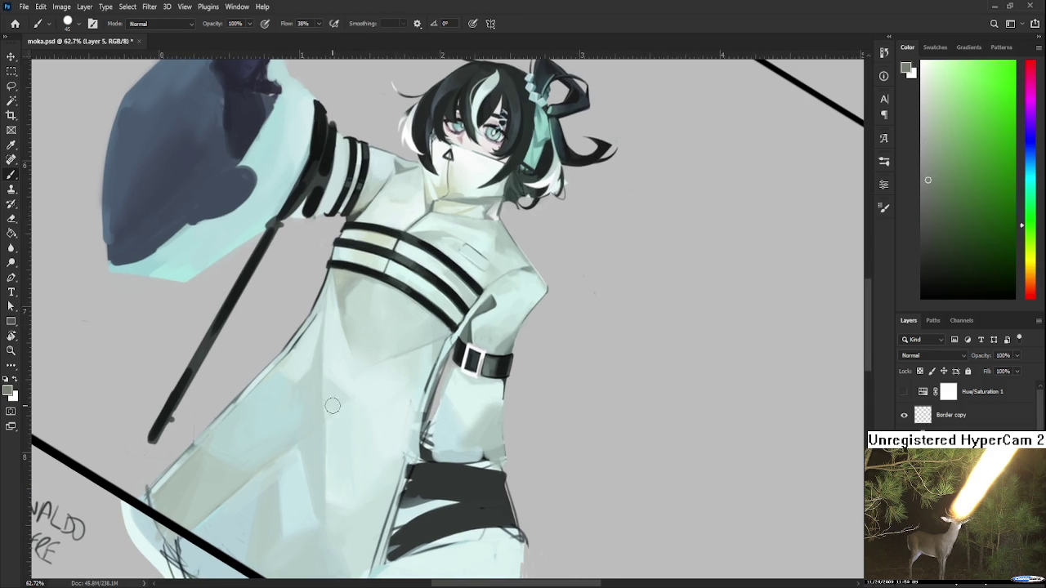
pyautogui.moveTo(325, 300); pyautogui.dragTo(325, 433)
pyautogui.hotkey('ctrl', 'z')
pyautogui.moveTo(324, 321); pyautogui.dragTo(324, 469)
pyautogui.hotkey('ctrl', 'z')
pyautogui.moveTo(324, 278); pyautogui.dragTo(324, 490)
pyautogui.hotkey('ctrl', 'z')
pyautogui.moveTo(325, 299); pyautogui.dragTo(325, 499)
pyautogui.hotkey('ctrl', 'z')
pyautogui.moveTo(324, 321); pyautogui.dragTo(325, 502)
# Sample pale cyan coat tones and paint shading beside the new fold line
pyautogui.keyDown('alt'); pyautogui.click(303, 397); pyautogui.keyUp('alt')
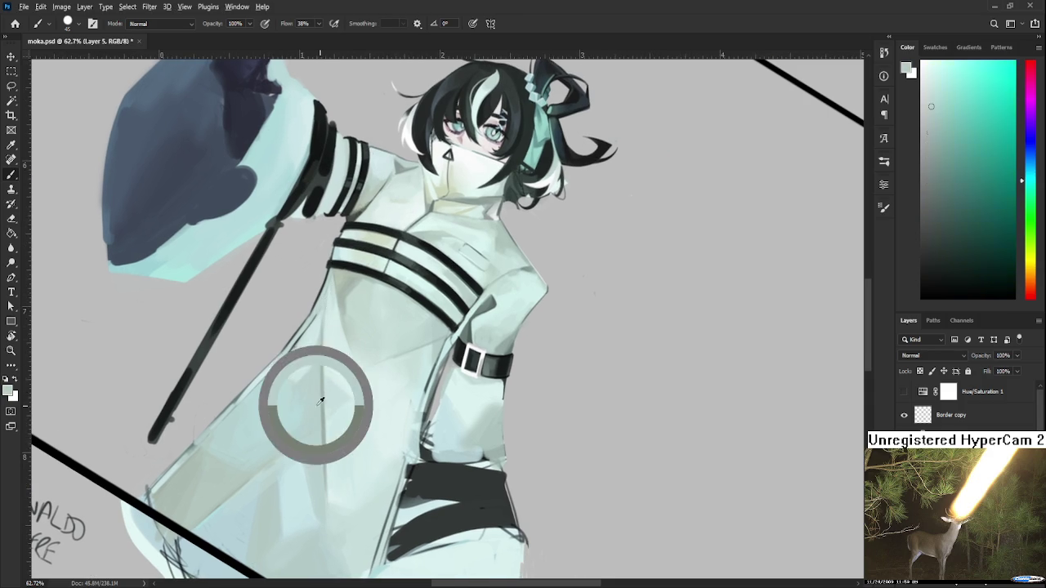
pyautogui.keyDown('alt'); pyautogui.click(316, 401); pyautogui.keyUp('alt')
pyautogui.keyDown('alt'); pyautogui.click(318, 421); pyautogui.keyUp('alt')
pyautogui.keyDown('alt'); pyautogui.click(323, 432); pyautogui.keyUp('alt')
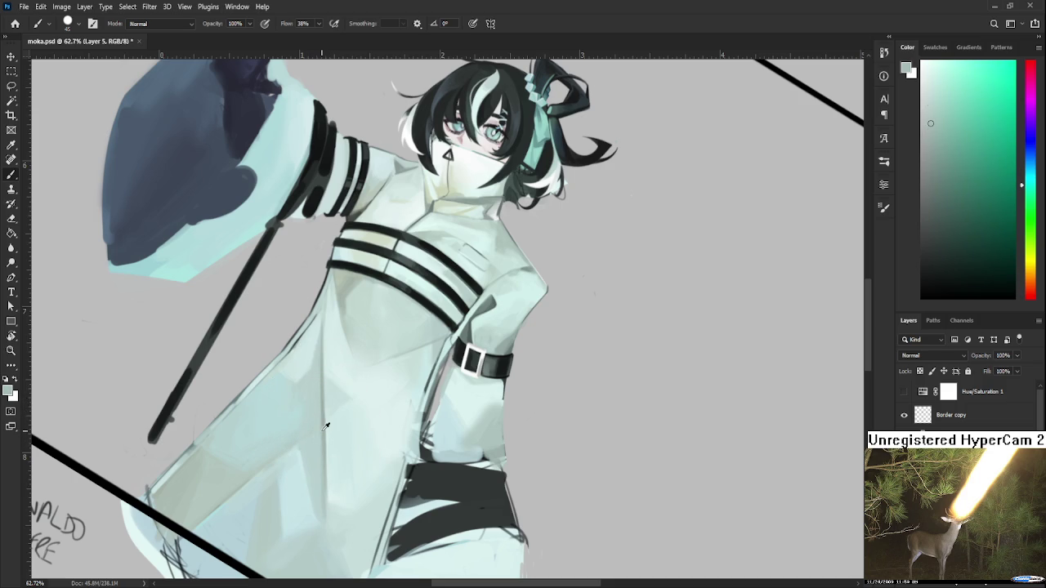
pyautogui.keyDown('alt'); pyautogui.click(323, 417); pyautogui.keyUp('alt')
pyautogui.keyDown('alt'); pyautogui.click(327, 502); pyautogui.keyUp('alt')
pyautogui.keyDown('alt'); pyautogui.click(325, 417); pyautogui.keyUp('alt')
pyautogui.scroll(3, 324, 384)
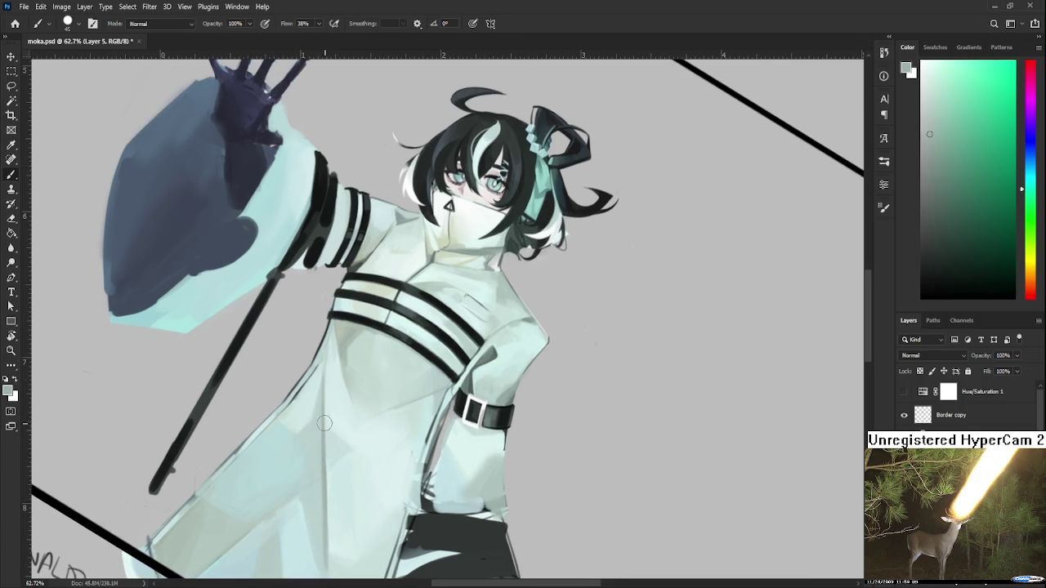
pyautogui.keyDown('alt'); pyautogui.click(320, 409); pyautogui.keyUp('alt')
pyautogui.keyDown('alt'); pyautogui.click(311, 439); pyautogui.keyUp('alt')
pyautogui.keyDown('alt'); pyautogui.click(318, 406); pyautogui.keyUp('alt')
pyautogui.keyDown('alt'); pyautogui.click(308, 433); pyautogui.keyUp('alt')
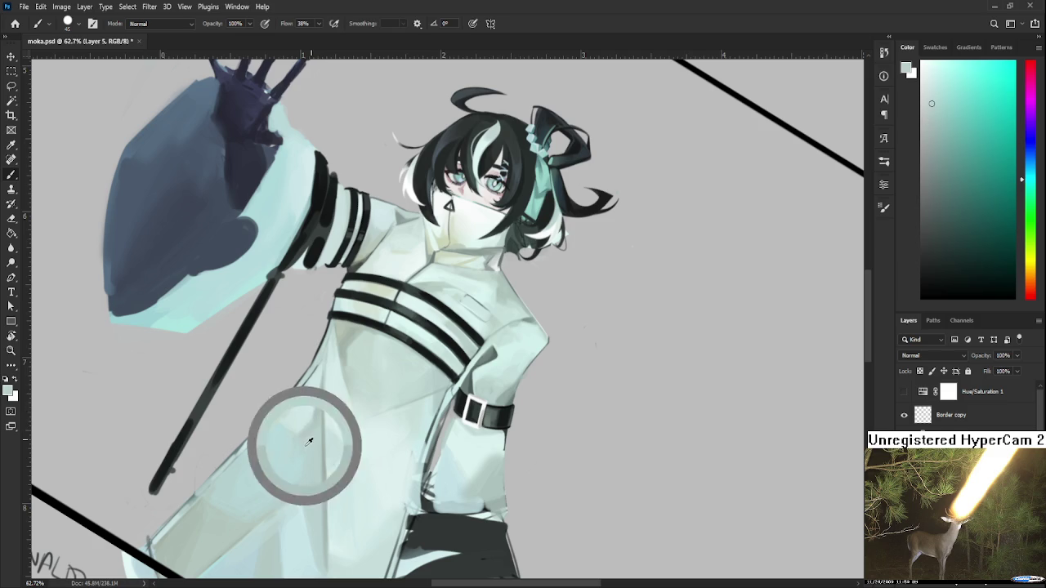
pyautogui.scroll(-3, 313, 393)
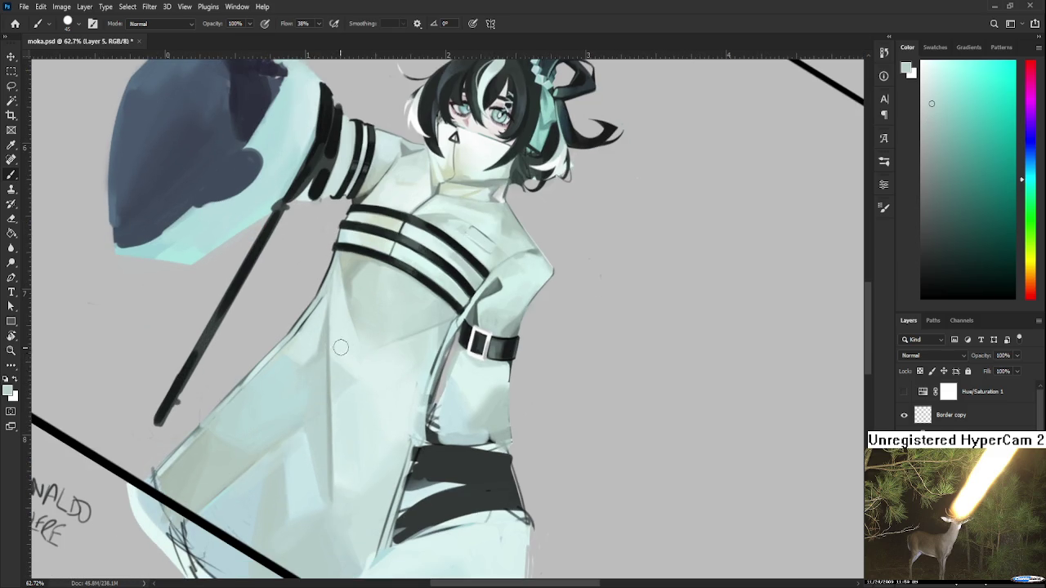
pyautogui.scroll(-2, 331, 360)
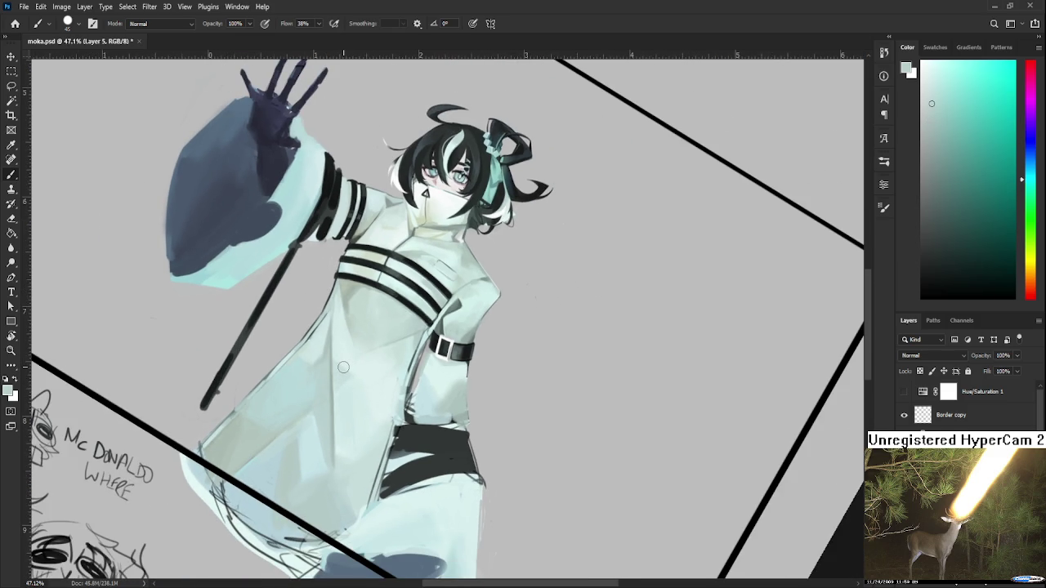
pyautogui.scroll(2, 343, 368)
# Blend pale mint shading down the lower front panel toward the dark belt
pyautogui.keyDown('alt'); pyautogui.click(339, 437); pyautogui.keyUp('alt')
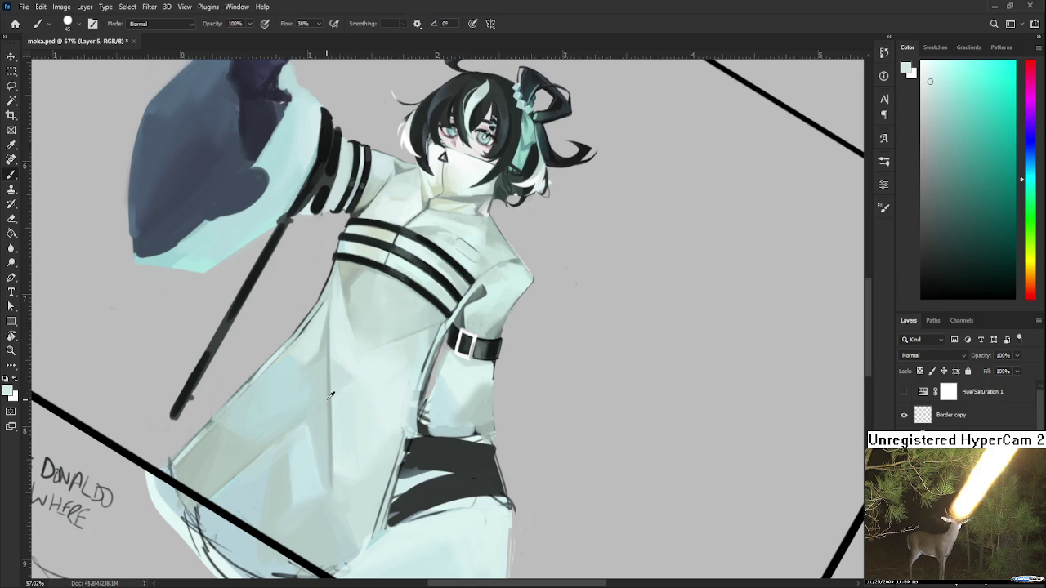
pyautogui.keyDown('alt'); pyautogui.click(334, 393); pyautogui.keyUp('alt')
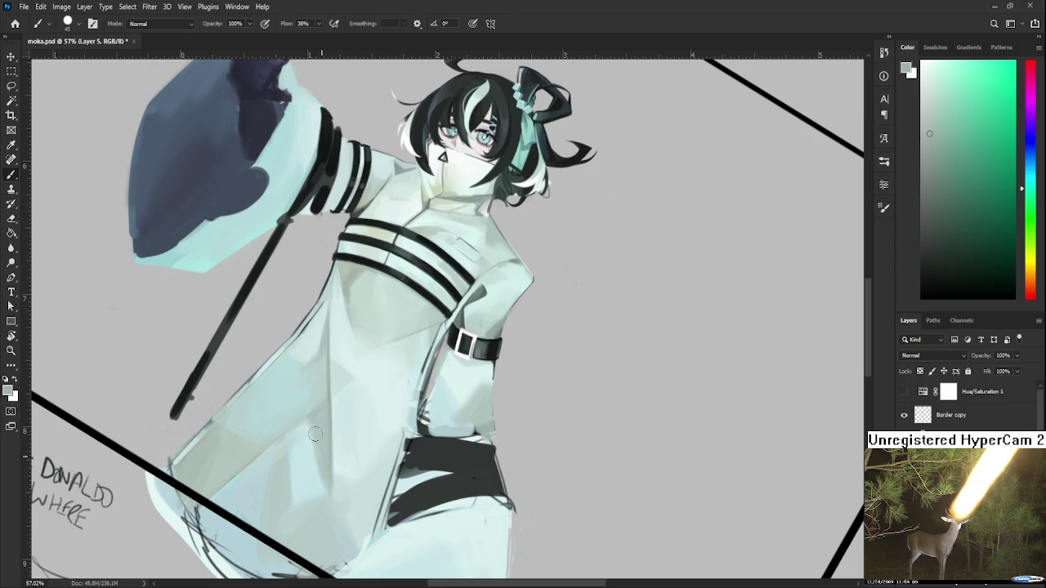
pyautogui.keyDown('alt'); pyautogui.click(321, 388); pyautogui.keyUp('alt')
pyautogui.keyDown('alt'); pyautogui.click(322, 412); pyautogui.keyUp('alt')
pyautogui.keyDown('alt'); pyautogui.click(318, 392); pyautogui.keyUp('alt')
pyautogui.keyDown('alt'); pyautogui.click(324, 409); pyautogui.keyUp('alt')
pyautogui.keyDown('alt'); pyautogui.click(311, 401); pyautogui.keyUp('alt')
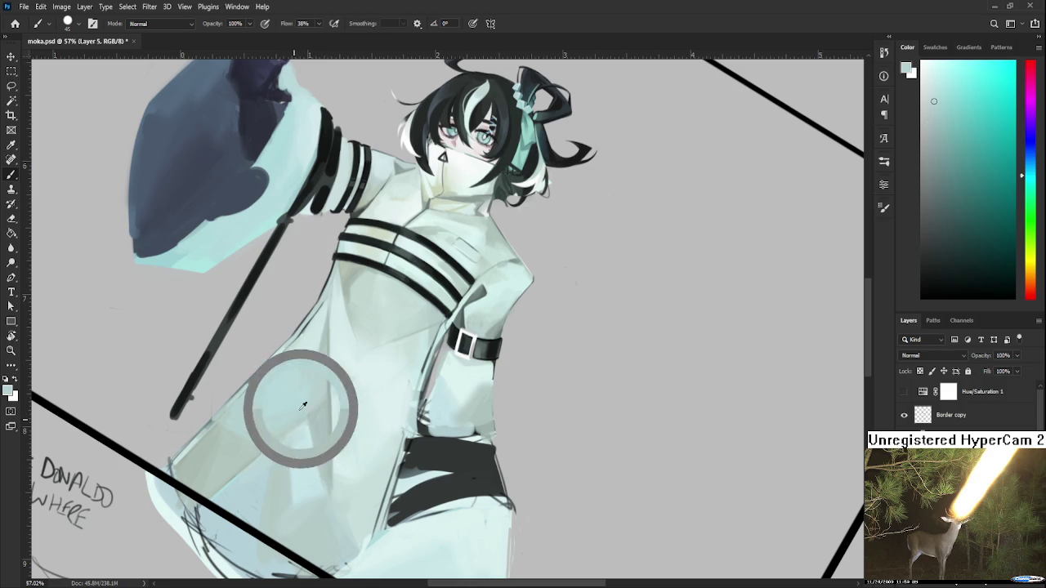
pyautogui.keyDown('alt'); pyautogui.click(314, 417); pyautogui.keyUp('alt')
pyautogui.keyDown('alt'); pyautogui.click(322, 391); pyautogui.keyUp('alt')
pyautogui.keyDown('alt'); pyautogui.click(315, 413); pyautogui.keyUp('alt')
pyautogui.keyDown('alt'); pyautogui.click(343, 449); pyautogui.keyUp('alt')
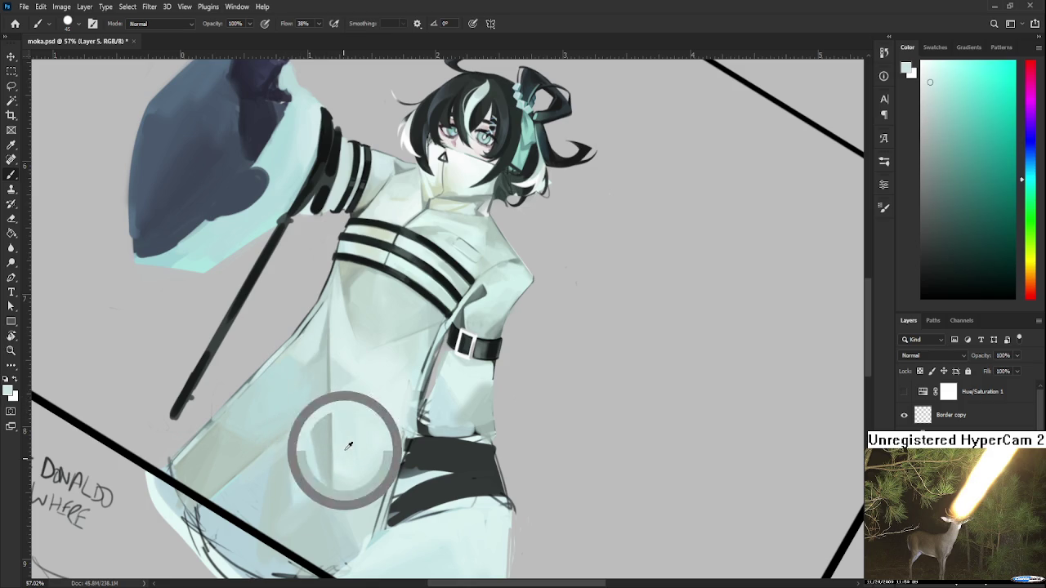
pyautogui.moveTo(332, 408); pyautogui.dragTo(335, 455)
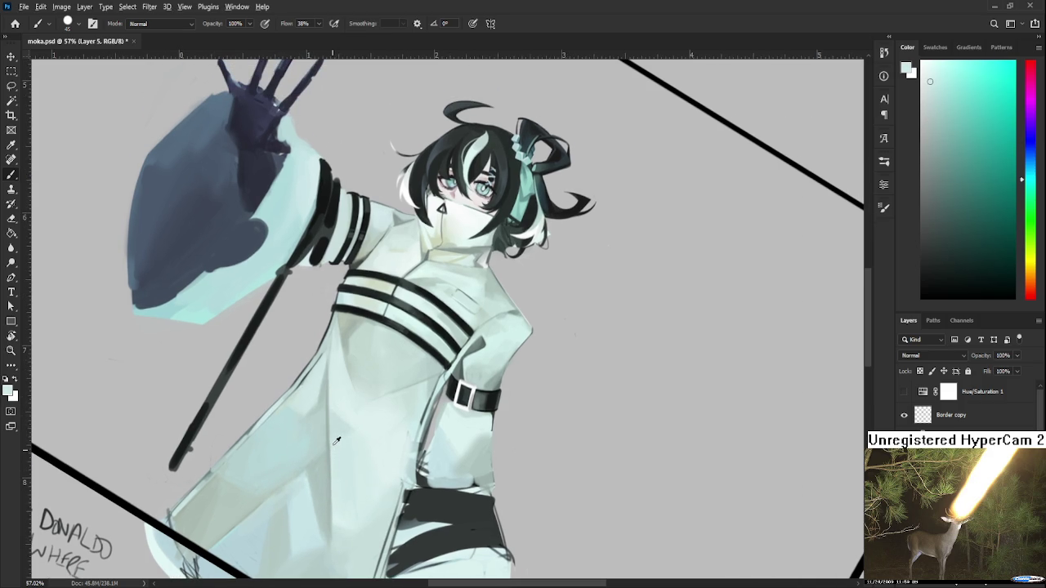
pyautogui.keyDown('alt'); pyautogui.click(336, 384); pyautogui.keyUp('alt')
pyautogui.scroll(-4, 341, 389)
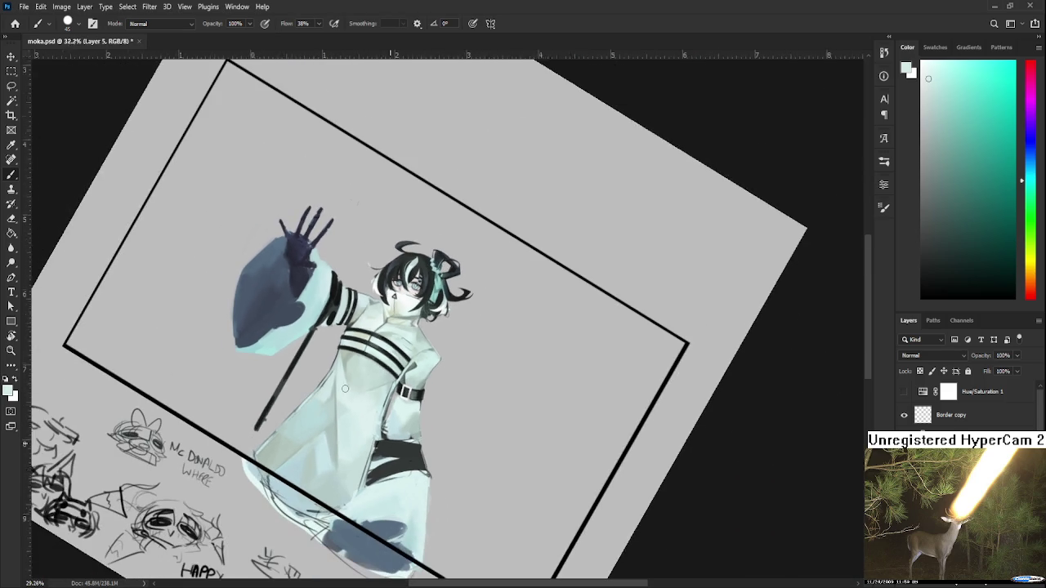
# Zoom and pan over the coat, sample its tones, and rotate the view back upright
pyautogui.scroll(2, 352, 430)
pyautogui.scroll(3, 313, 429)
pyautogui.scroll(2, 313, 429)
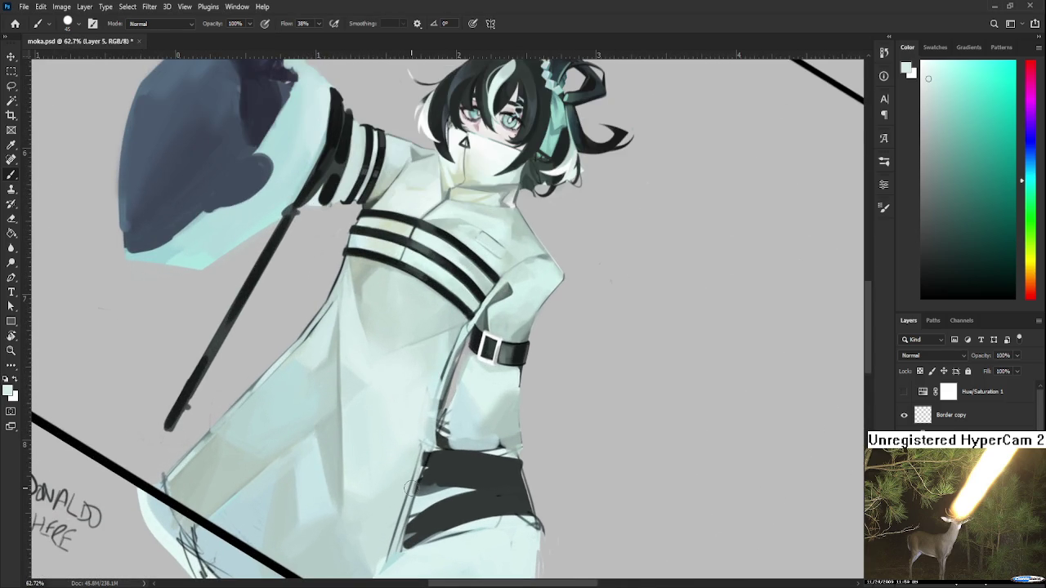
pyautogui.moveTo(321, 400); pyautogui.dragTo(309, 392)
pyautogui.keyDown('alt'); pyautogui.click(316, 372); pyautogui.keyUp('alt')
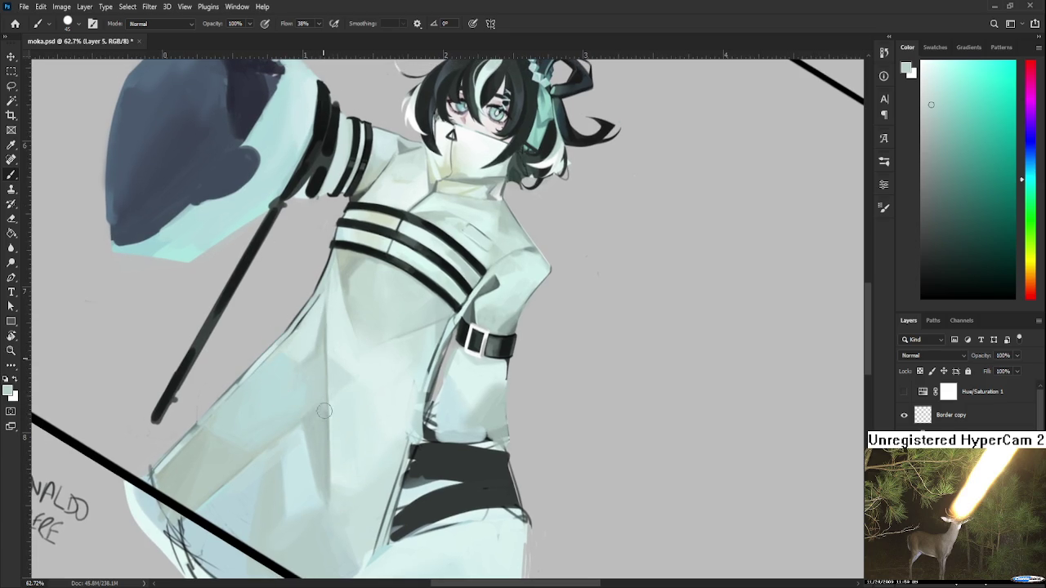
pyautogui.moveTo(319, 400); pyautogui.dragTo(335, 382)
pyautogui.keyDown('alt'); pyautogui.click(331, 343); pyautogui.keyUp('alt')
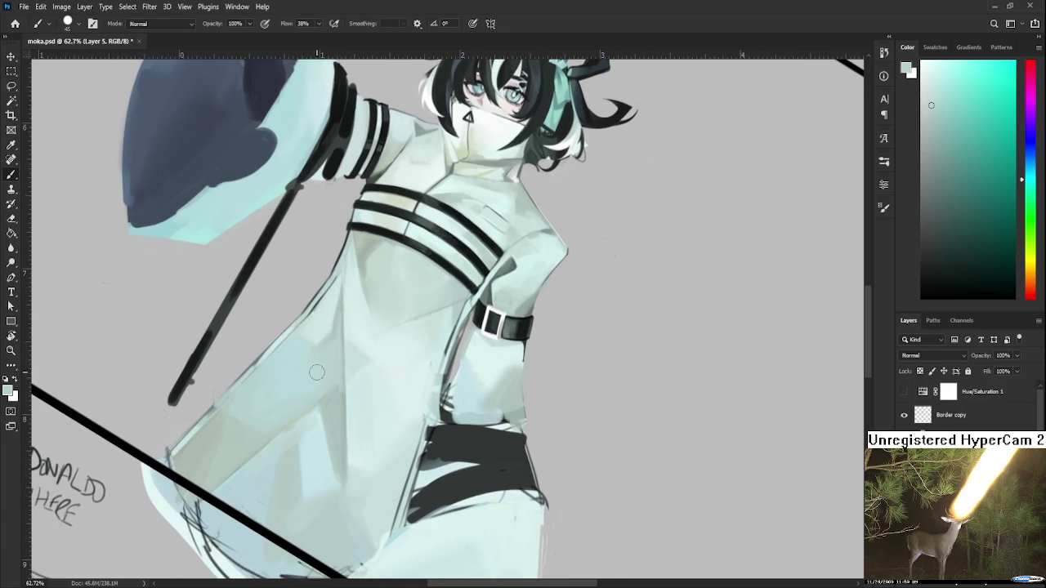
pyautogui.press('r')
pyautogui.moveTo(320, 366); pyautogui.dragTo(313, 386)
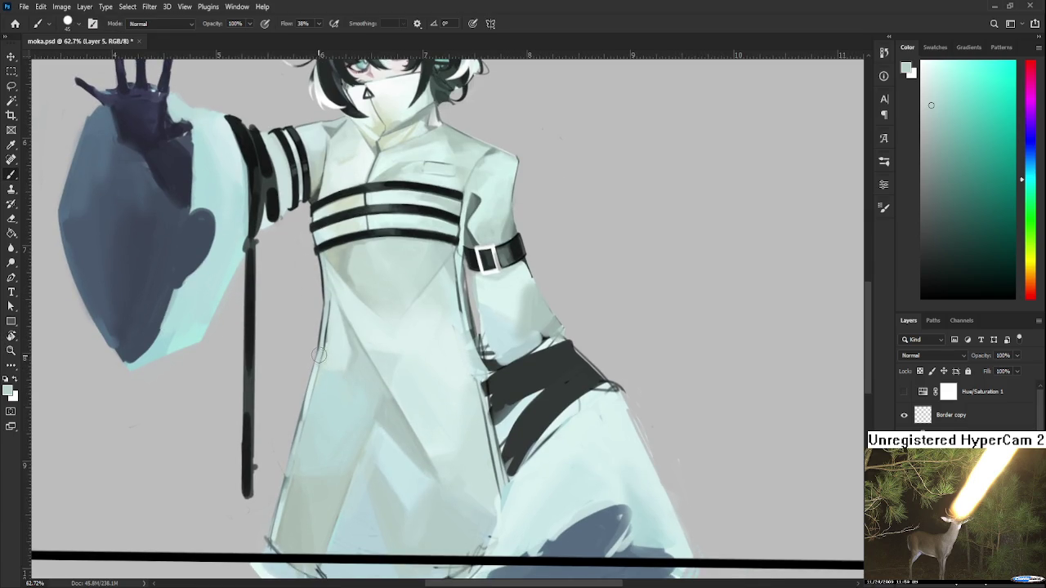
# Sample pale coat tones to even out the lower left panel toward the hem
pyautogui.keyDown('alt'); pyautogui.click(327, 352); pyautogui.keyUp('alt')
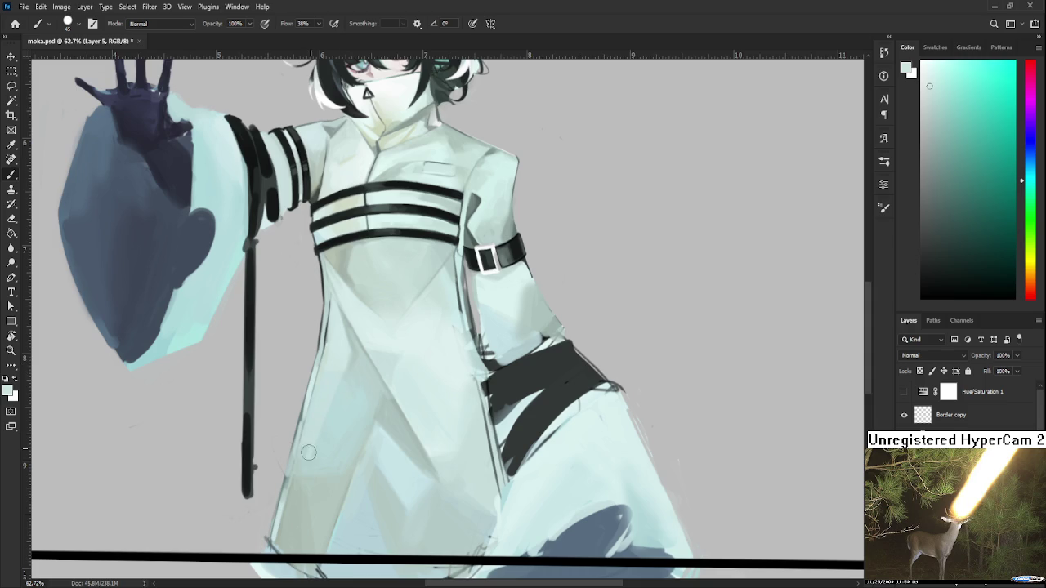
pyautogui.keyDown('alt'); pyautogui.click(335, 413); pyautogui.keyUp('alt')
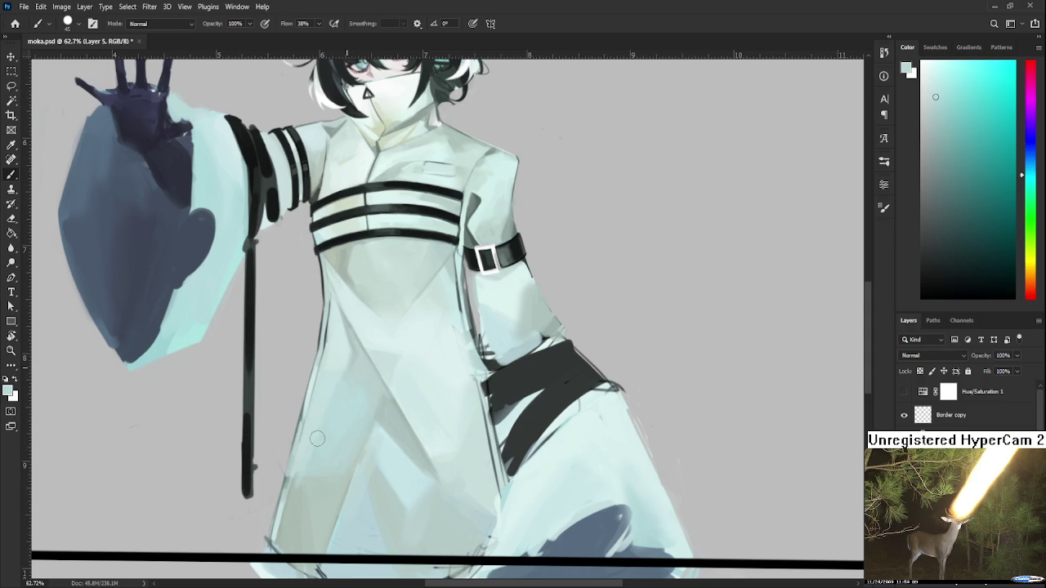
pyautogui.keyDown('alt'); pyautogui.click(339, 417); pyautogui.keyUp('alt')
# Sample cyan and green shades from the lower coat and paint soft blending strokes
pyautogui.keyDown('alt'); pyautogui.click(301, 490); pyautogui.keyUp('alt')
pyautogui.keyDown('alt'); pyautogui.click(299, 493); pyautogui.keyUp('alt')
pyautogui.keyDown('alt'); pyautogui.click(310, 477); pyautogui.keyUp('alt')
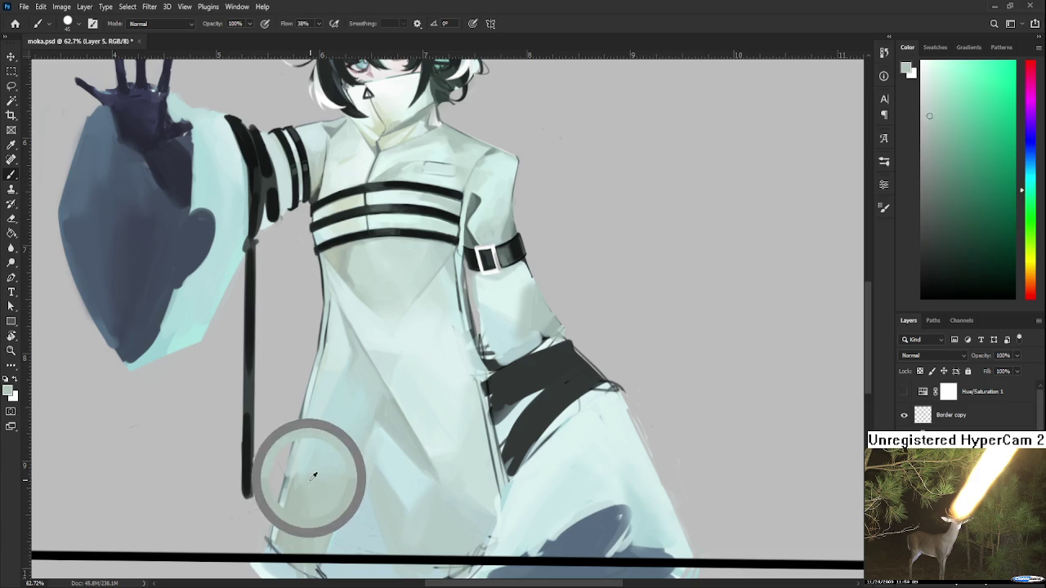
pyautogui.keyDown('alt'); pyautogui.click(330, 455); pyautogui.keyUp('alt')
pyautogui.keyDown('alt'); pyautogui.click(352, 425); pyautogui.keyUp('alt')
pyautogui.keyDown('alt'); pyautogui.click(326, 465); pyautogui.keyUp('alt')
pyautogui.keyDown('alt'); pyautogui.click(307, 476); pyautogui.keyUp('alt')
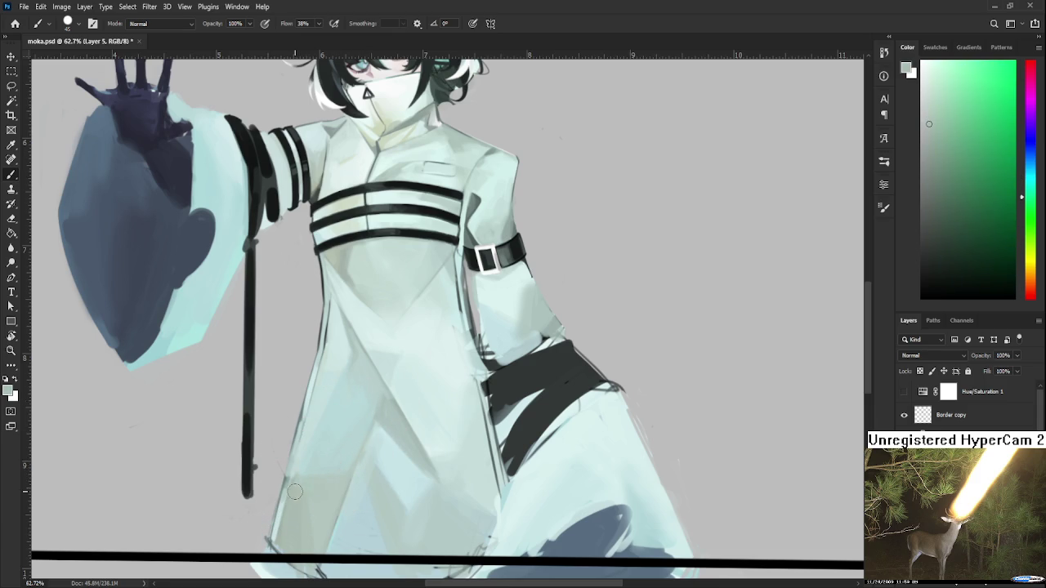
pyautogui.keyDown('alt'); pyautogui.click(312, 456); pyautogui.keyUp('alt')
pyautogui.keyDown('alt'); pyautogui.click(298, 475); pyautogui.keyUp('alt')
pyautogui.keyDown('alt'); pyautogui.click(303, 460); pyautogui.keyUp('alt')
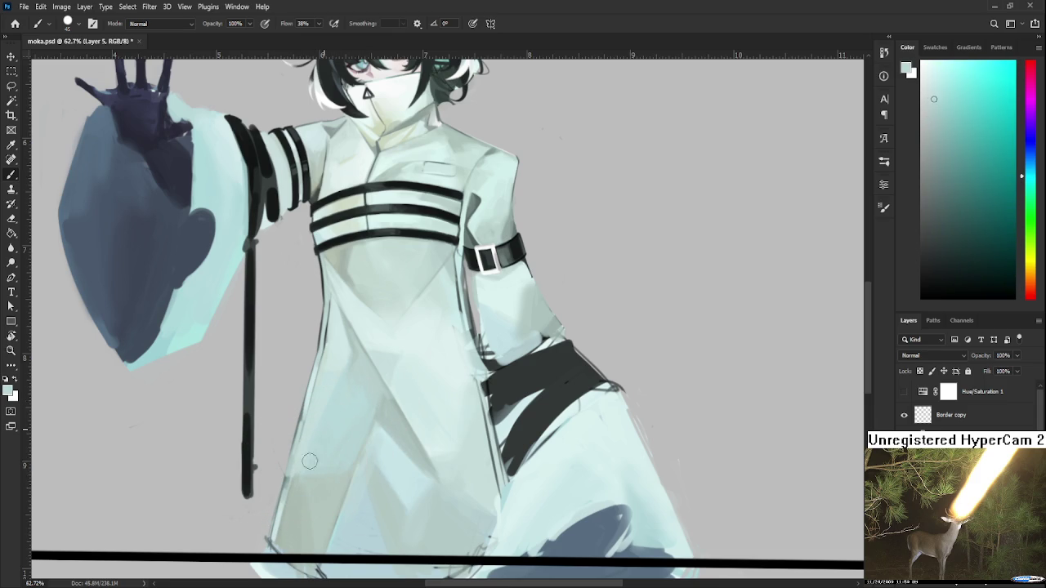
# Blend pale mint over the central front panel and left edge beside the staff
pyautogui.moveTo(358, 395); pyautogui.dragTo(333, 441)
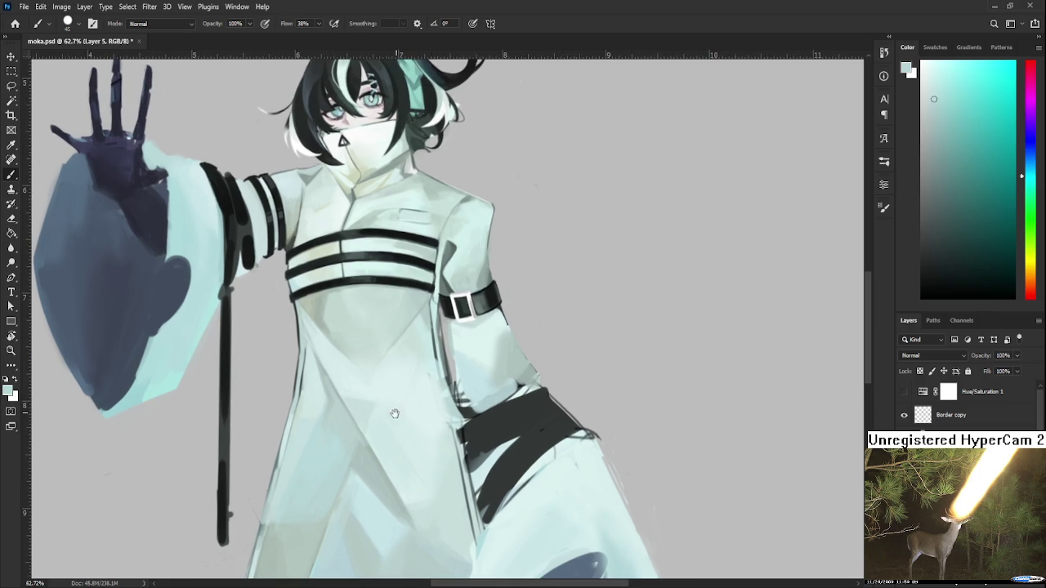
pyautogui.moveTo(336, 481); pyautogui.dragTo(355, 392)
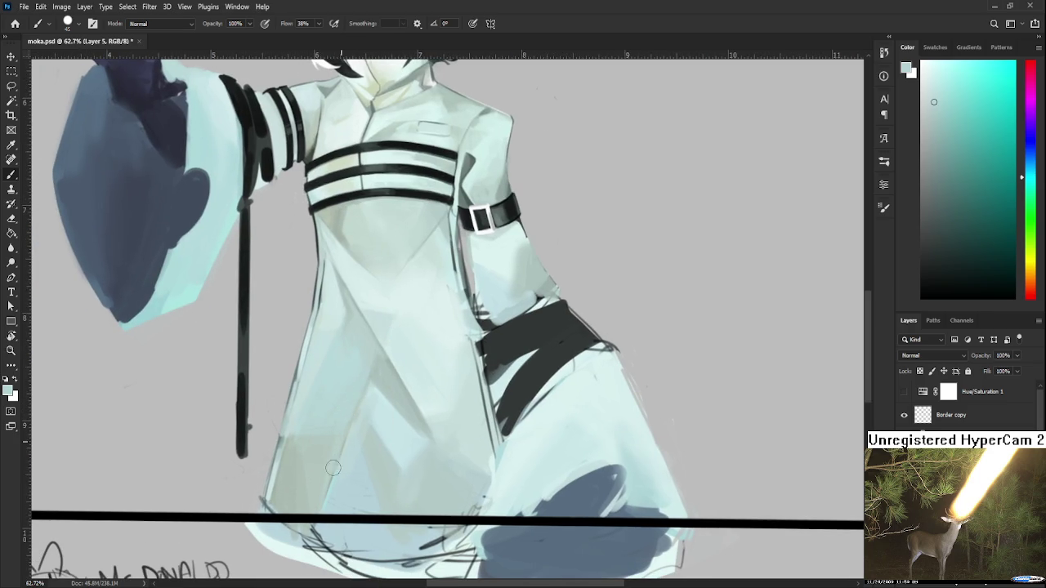
pyautogui.keyDown('alt'); pyautogui.click(308, 445); pyautogui.keyUp('alt')
pyautogui.keyDown('alt'); pyautogui.click(327, 433); pyautogui.keyUp('alt')
pyautogui.keyDown('alt'); pyautogui.click(367, 367); pyautogui.keyUp('alt')
# Sample darker, greener and cyan coat tones and shade the lower left coat panel
pyautogui.keyDown('alt'); pyautogui.click(382, 371); pyautogui.keyUp('alt')
pyautogui.keyDown('alt'); pyautogui.click(370, 363); pyautogui.keyUp('alt')
pyautogui.keyDown('alt'); pyautogui.click(341, 431); pyautogui.keyUp('alt')
pyautogui.keyDown('alt'); pyautogui.click(290, 429); pyautogui.keyUp('alt')
pyautogui.moveTo(290, 429); pyautogui.dragTo(279, 442)
pyautogui.keyDown('alt'); pyautogui.click(286, 441); pyautogui.keyUp('alt')
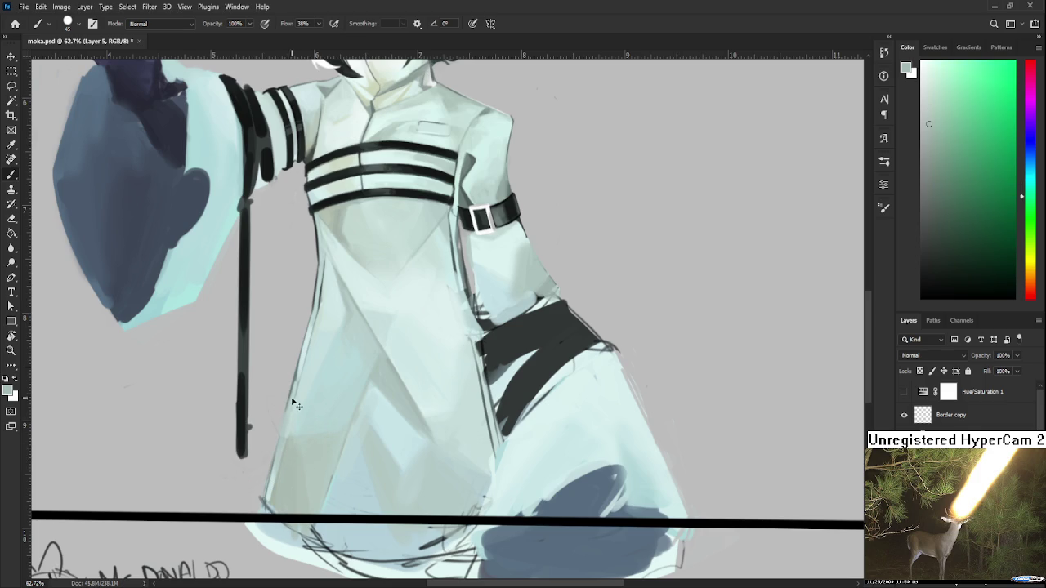
pyautogui.scroll(3, 290, 433)
pyautogui.keyDown('alt'); pyautogui.click(279, 445); pyautogui.keyUp('alt')
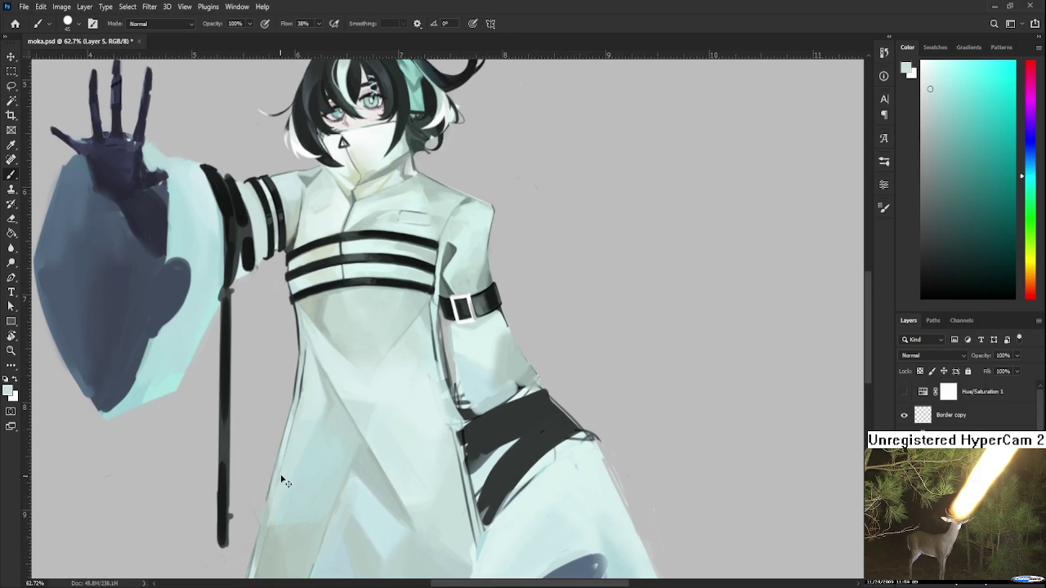
pyautogui.scroll(-3, 286, 458)
# Blend green and cyan tones between the staff and the central fold
pyautogui.keyDown('alt'); pyautogui.click(299, 409); pyautogui.keyUp('alt')
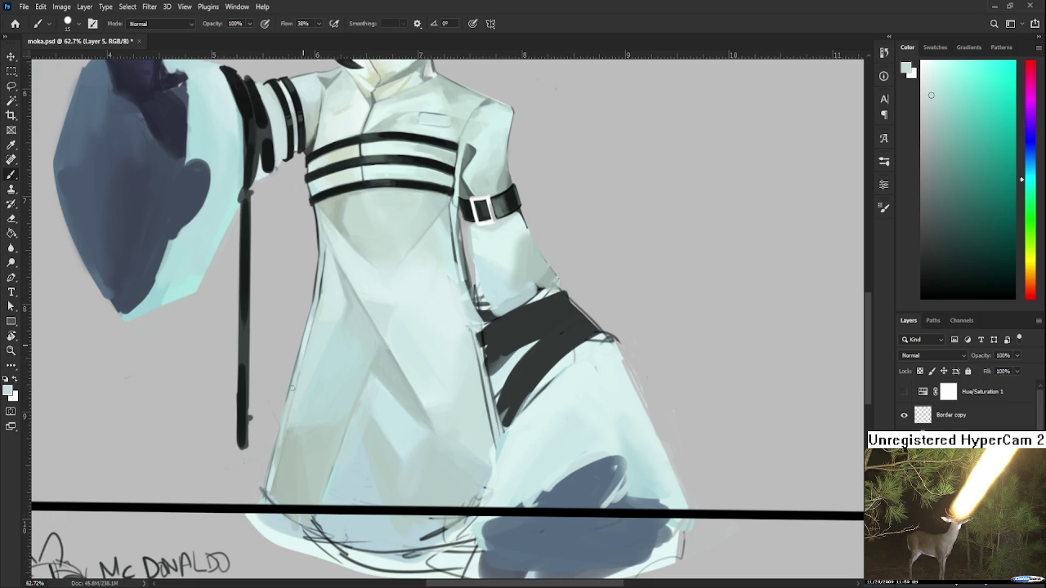
pyautogui.keyDown('alt'); pyautogui.click(286, 443); pyautogui.keyUp('alt')
pyautogui.keyDown('alt'); pyautogui.click(286, 453); pyautogui.keyUp('alt')
pyautogui.moveTo(306, 444); pyautogui.dragTo(282, 433)
pyautogui.keyDown('alt'); pyautogui.click(335, 397); pyautogui.keyUp('alt')
pyautogui.keyDown('alt'); pyautogui.click(360, 411); pyautogui.keyUp('alt')
pyautogui.moveTo(360, 411)
pyautogui.mouseDown()
pyautogui.moveTo(327, 392)
pyautogui.moveTo(335, 465)
pyautogui.moveTo(321, 479)
pyautogui.mouseUp()
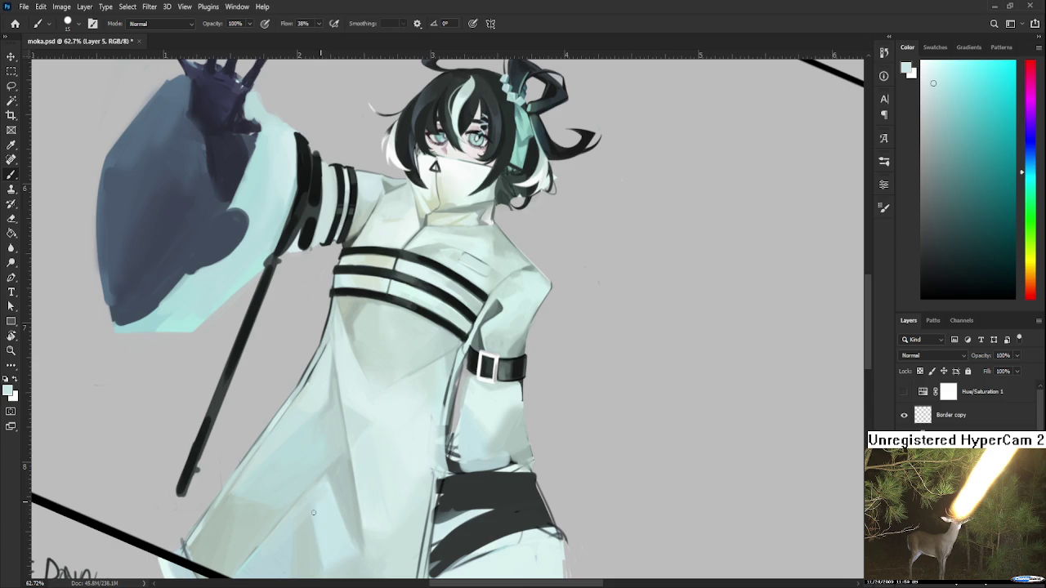
# Sample cyan and green tones from coat and torso, adding pale rim light near the sleeve
pyautogui.moveTo(322, 490)
pyautogui.mouseDown()
pyautogui.moveTo(323, 464)
pyautogui.moveTo(333, 554)
pyautogui.moveTo(335, 407)
pyautogui.mouseUp()
pyautogui.keyDown('alt'); pyautogui.click(324, 464); pyautogui.keyUp('alt')
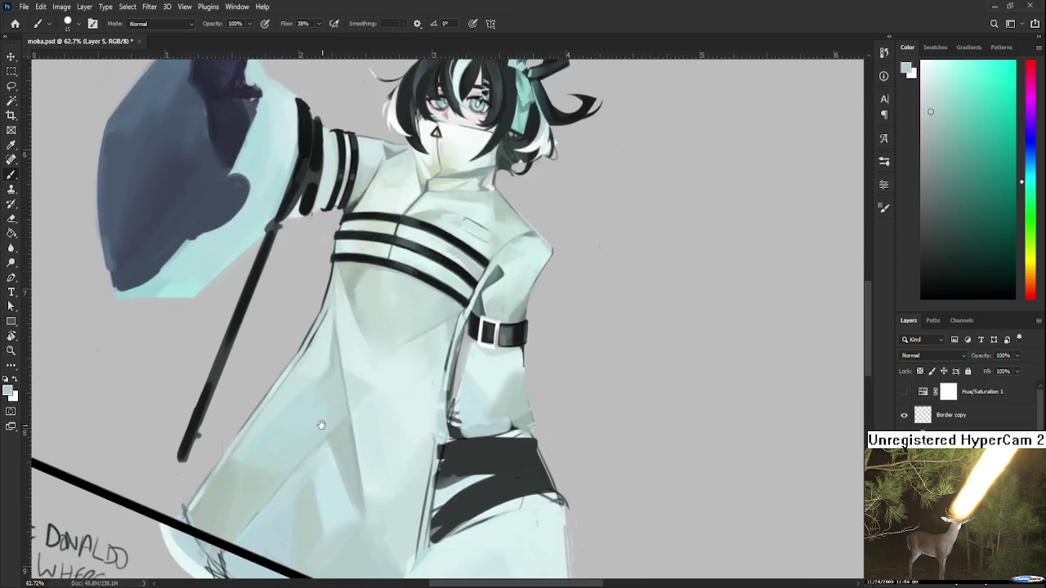
pyautogui.keyDown('alt'); pyautogui.click(308, 497); pyautogui.keyUp('alt')
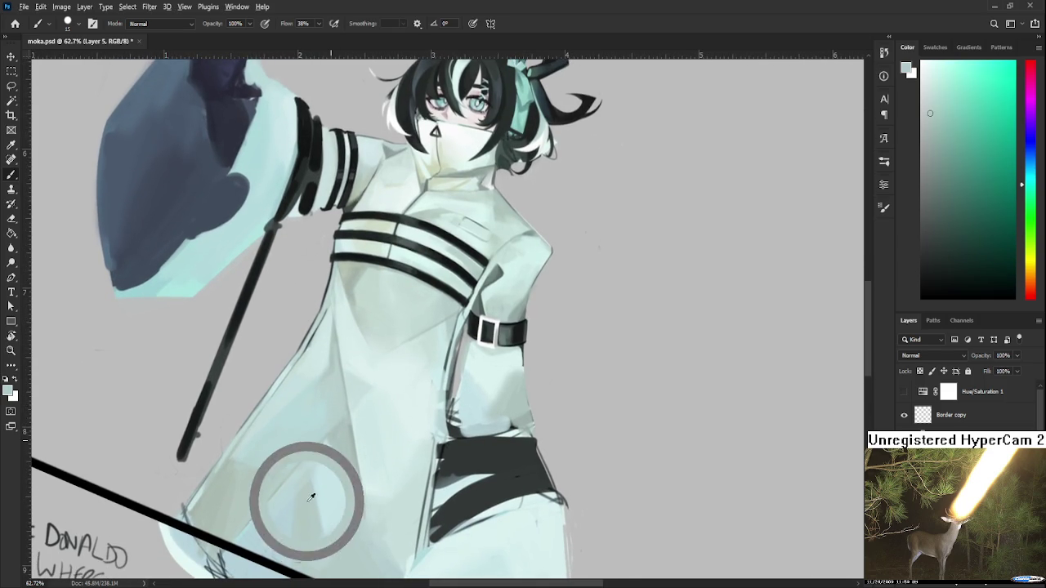
pyautogui.moveTo(346, 262); pyautogui.dragTo(338, 182)
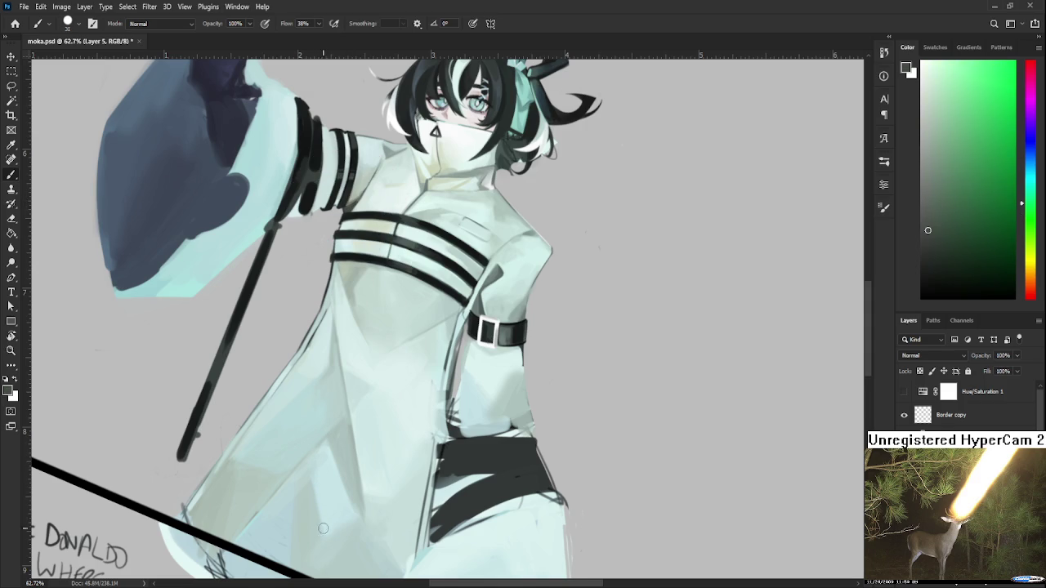
pyautogui.moveTo(300, 497)
pyautogui.mouseDown()
pyautogui.moveTo(308, 484)
pyautogui.moveTo(245, 523)
pyautogui.mouseUp()
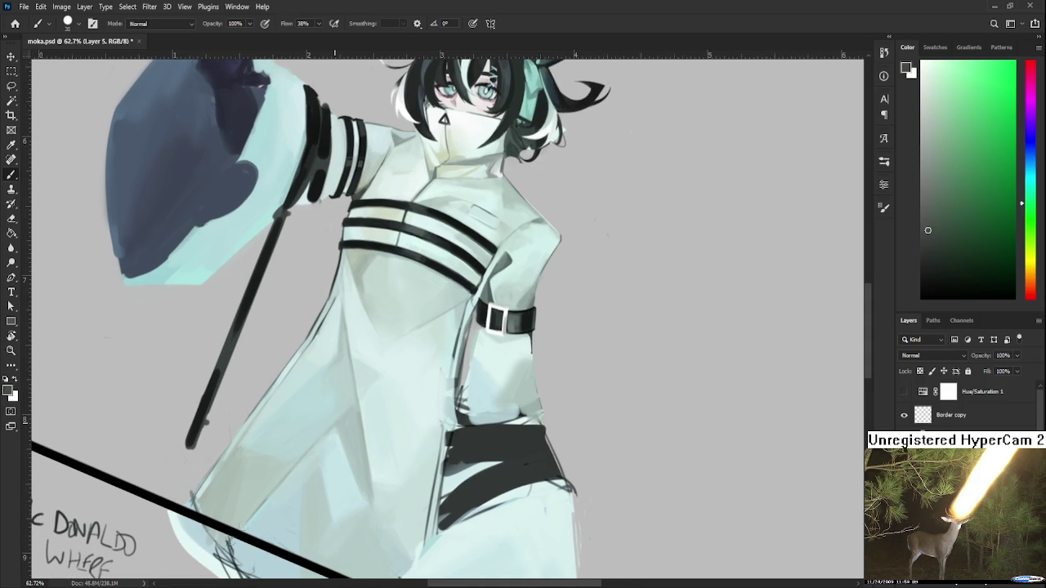
pyautogui.keyDown('alt'); pyautogui.click(330, 412); pyautogui.keyUp('alt')
pyautogui.keyDown('alt'); pyautogui.moveTo(332, 418); pyautogui.dragTo(345, 192); pyautogui.keyUp('alt')
pyautogui.scroll(-1, 306, 490)
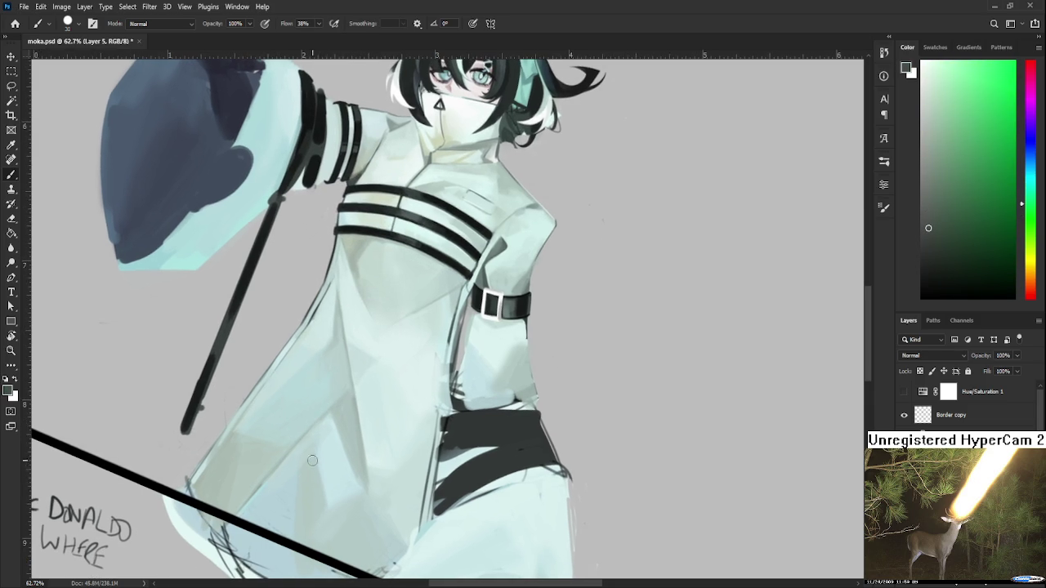
# Paint a thin vertical fold line on the coat front and lighten it with sampled cyan
pyautogui.moveTo(322, 506); pyautogui.dragTo(316, 456)
pyautogui.keyDown('alt'); pyautogui.click(322, 482); pyautogui.keyUp('alt')
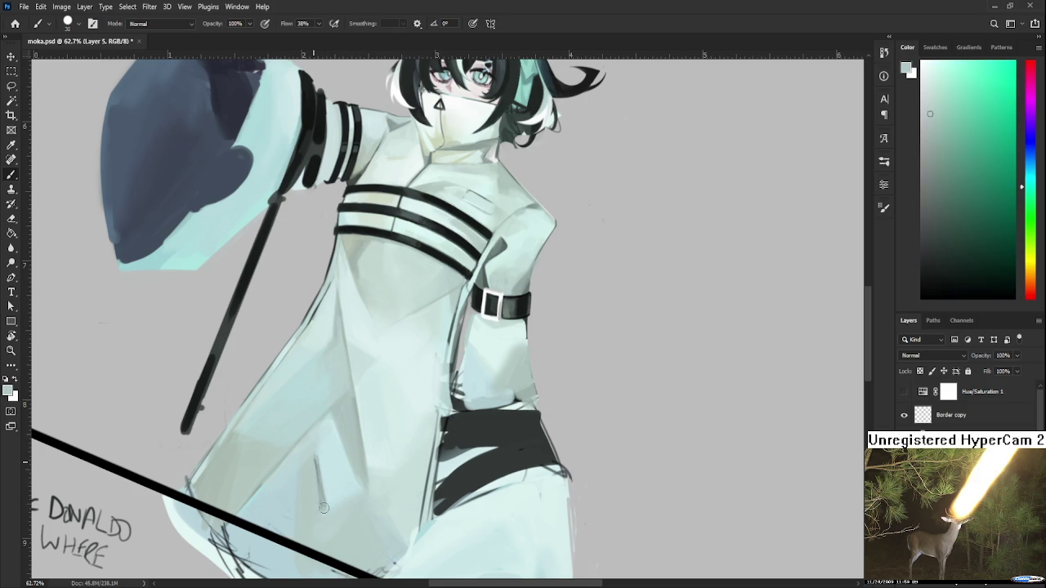
pyautogui.keyDown('alt'); pyautogui.click(324, 474); pyautogui.keyUp('alt')
pyautogui.moveTo(319, 471); pyautogui.dragTo(320, 502)
pyautogui.keyDown('alt'); pyautogui.click(315, 455); pyautogui.keyUp('alt')
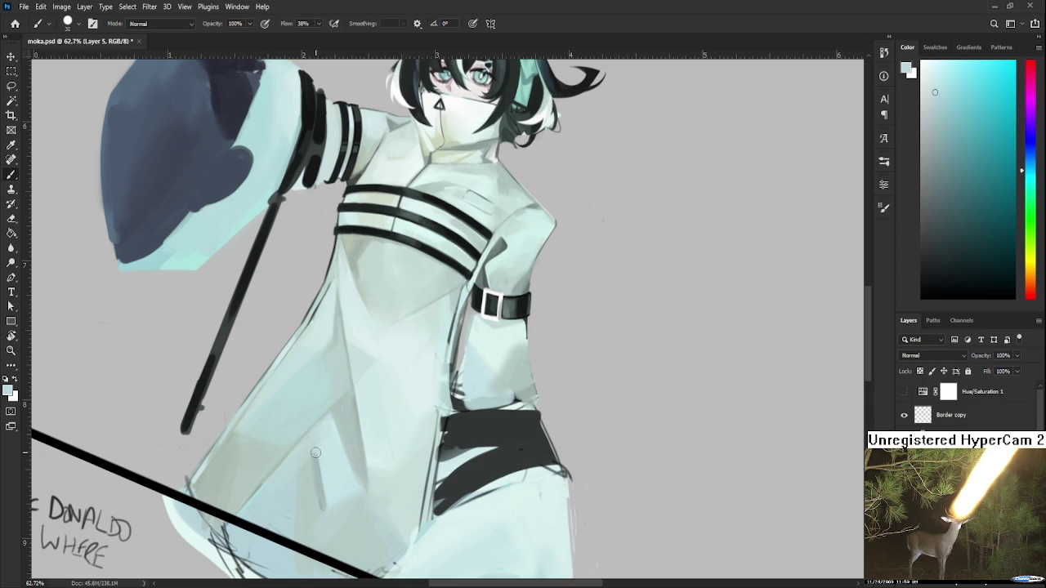
pyautogui.keyDown('alt'); pyautogui.click(324, 459); pyautogui.keyUp('alt')
pyautogui.keyDown('alt'); pyautogui.scroll(-2, 318, 563); pyautogui.keyUp('alt')
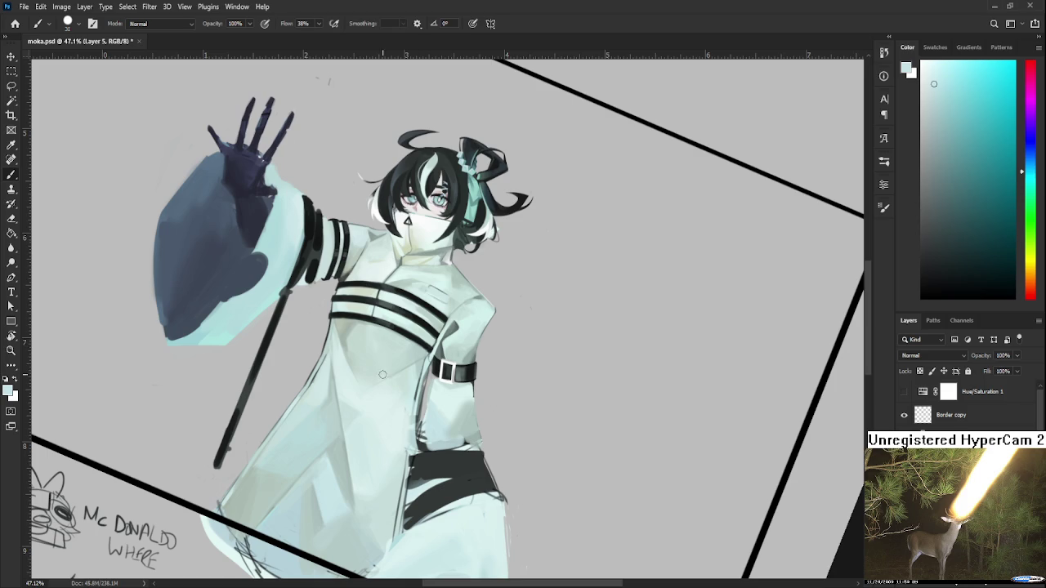
# Zoom in, sample green coat tones, and enlarge the brush from 30 to 40 px
pyautogui.scroll(1, 349, 404)
pyautogui.scroll(1, 350, 393)
pyautogui.scroll(1, 351, 370)
pyautogui.keyDown('alt'); pyautogui.click(245, 441); pyautogui.keyUp('alt')
pyautogui.keyDown('alt'); pyautogui.click(353, 382); pyautogui.keyUp('alt')
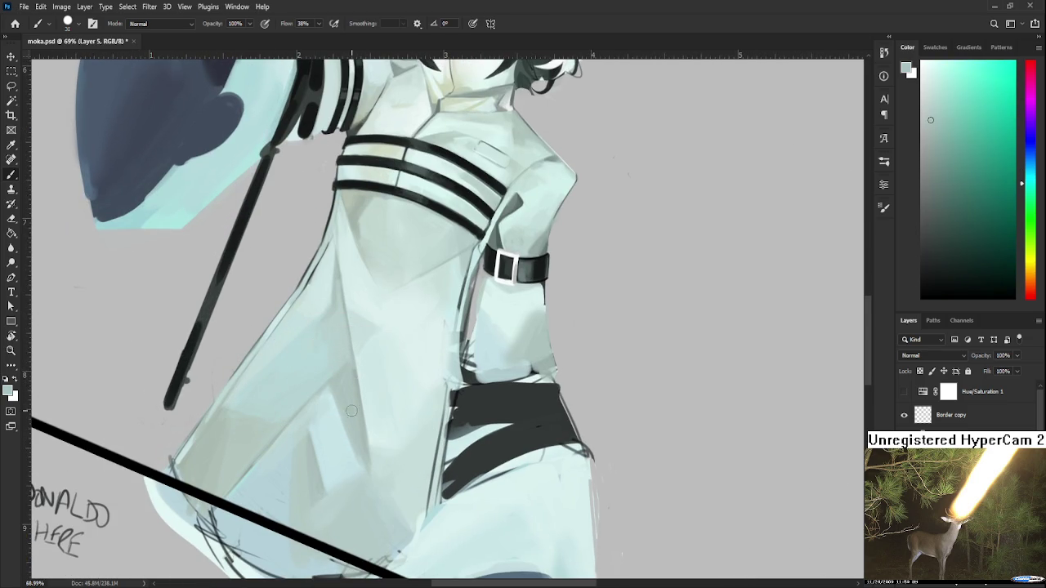
pyautogui.moveTo(338, 465); pyautogui.dragTo(335, 424)
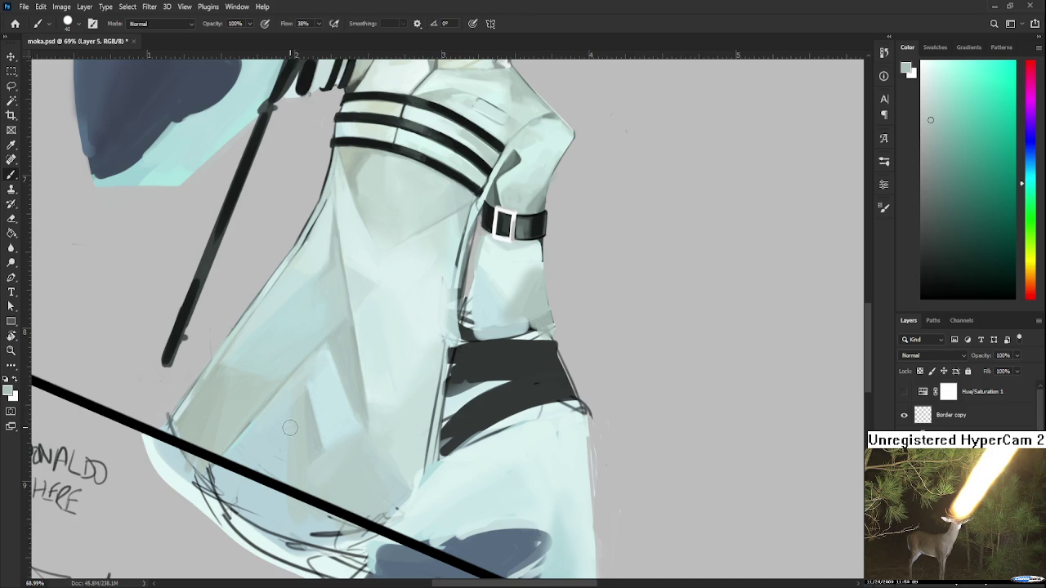
pyautogui.press(']')
# Paint broad fold planes across the lower-left coat with sampled cyan and green tones
pyautogui.keyDown('alt'); pyautogui.click(287, 398); pyautogui.keyUp('alt')
pyautogui.keyDown('alt'); pyautogui.click(291, 429); pyautogui.keyUp('alt')
pyautogui.scroll(-1, 321, 454)
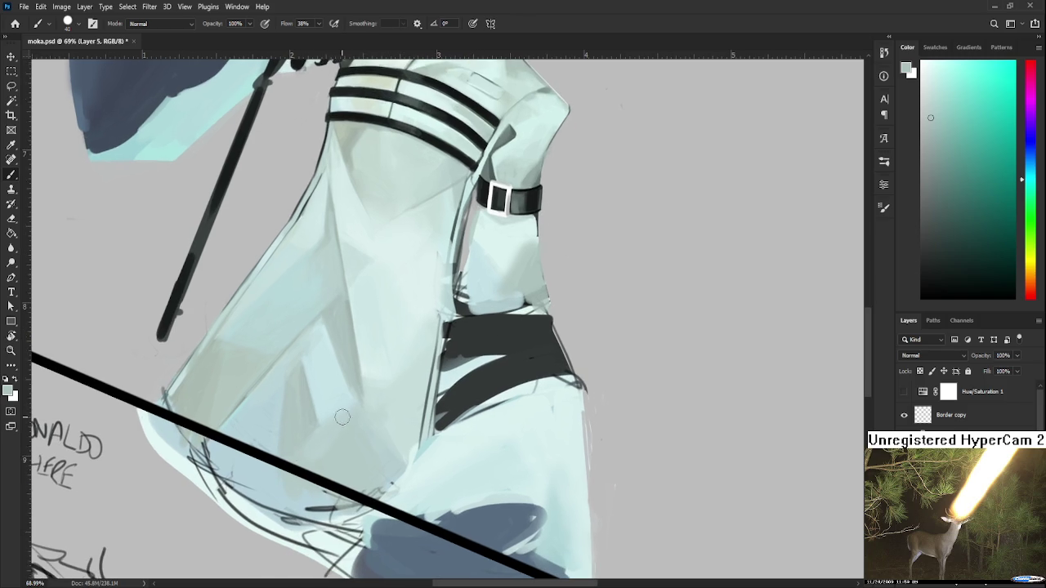
pyautogui.keyDown('alt'); pyautogui.click(334, 415); pyautogui.keyUp('alt')
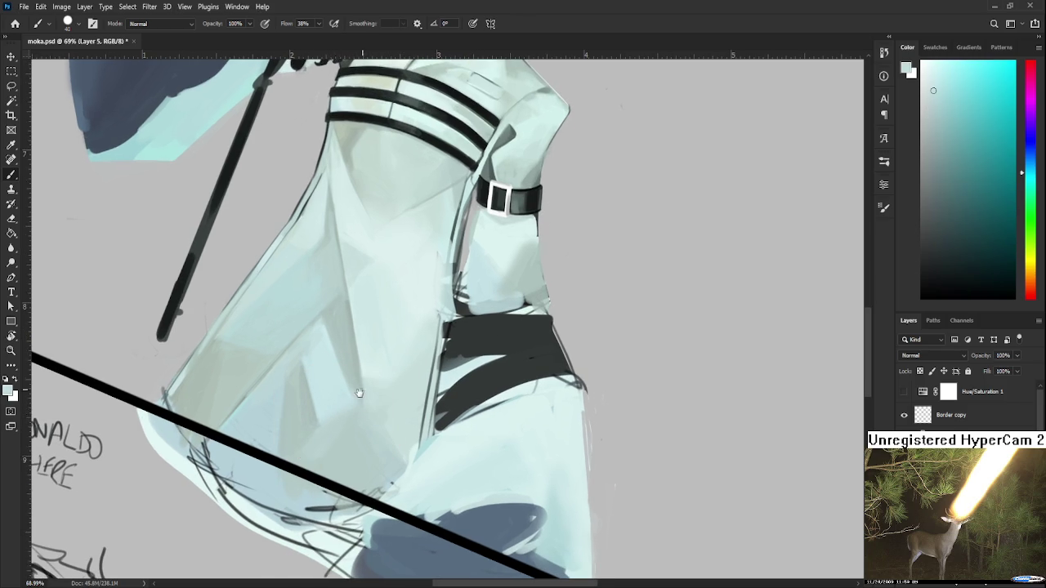
pyautogui.moveTo(372, 348); pyautogui.dragTo(337, 429)
pyautogui.keyDown('alt'); pyautogui.click(331, 485); pyautogui.keyUp('alt')
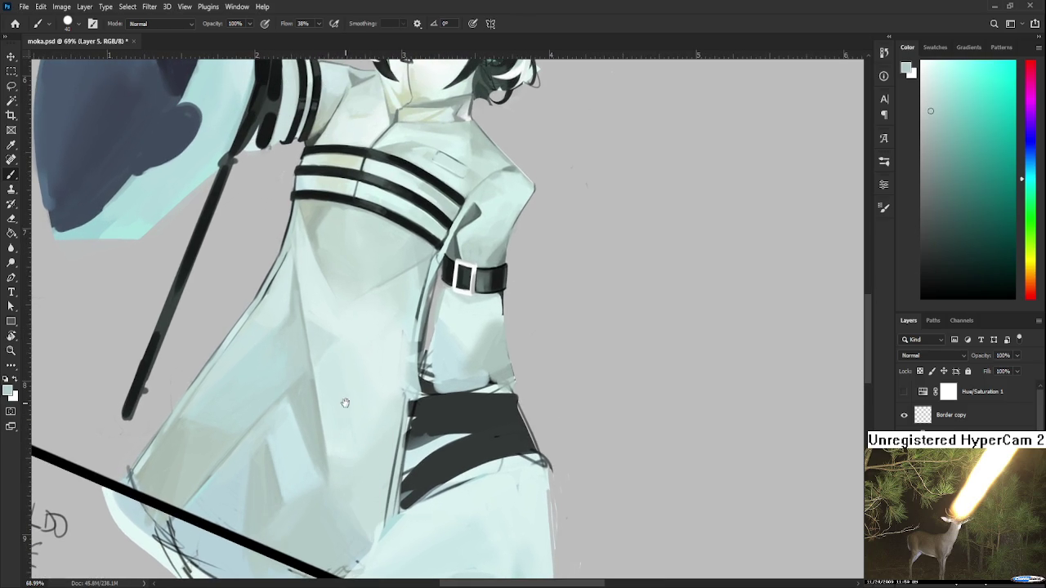
pyautogui.keyDown('alt'); pyautogui.click(221, 496); pyautogui.keyUp('alt')
pyautogui.keyDown('alt'); pyautogui.click(249, 395); pyautogui.keyUp('alt')
pyautogui.moveTo(358, 400); pyautogui.dragTo(422, 464)
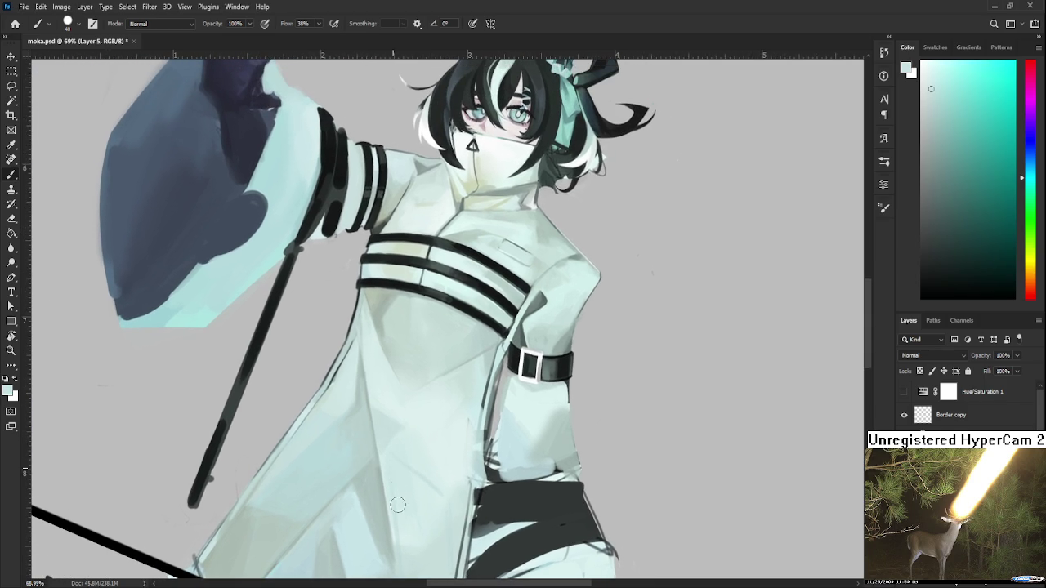
# Sample fold, lighter and darker coat tones to soften the central fold near the hem
pyautogui.keyDown('alt'); pyautogui.click(392, 486); pyautogui.keyUp('alt')
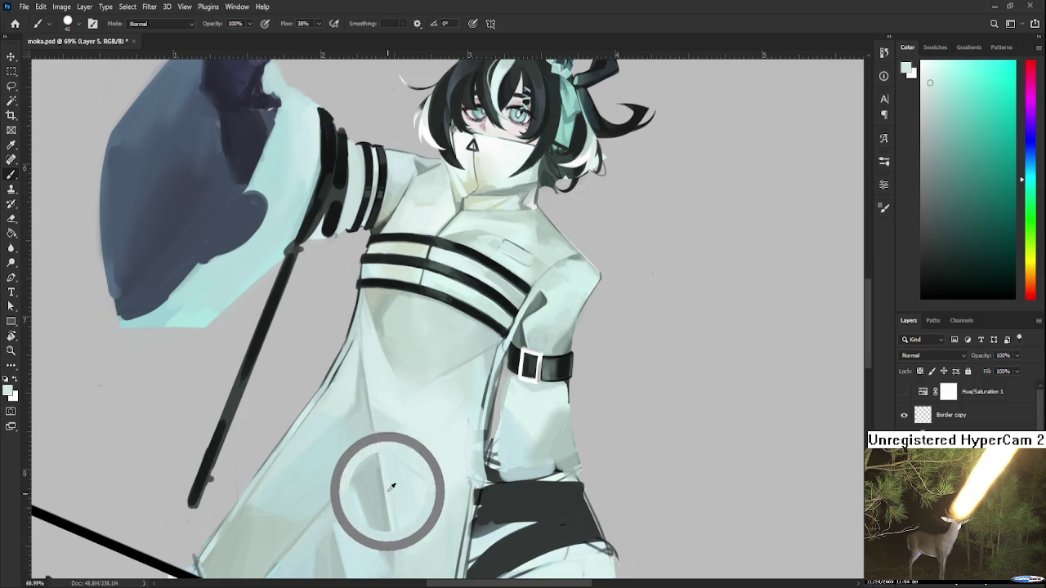
pyautogui.scroll(-1, 393, 487)
pyautogui.keyDown('alt'); pyautogui.click(391, 451); pyautogui.keyUp('alt')
pyautogui.keyDown('alt'); pyautogui.click(404, 478); pyautogui.keyUp('alt')
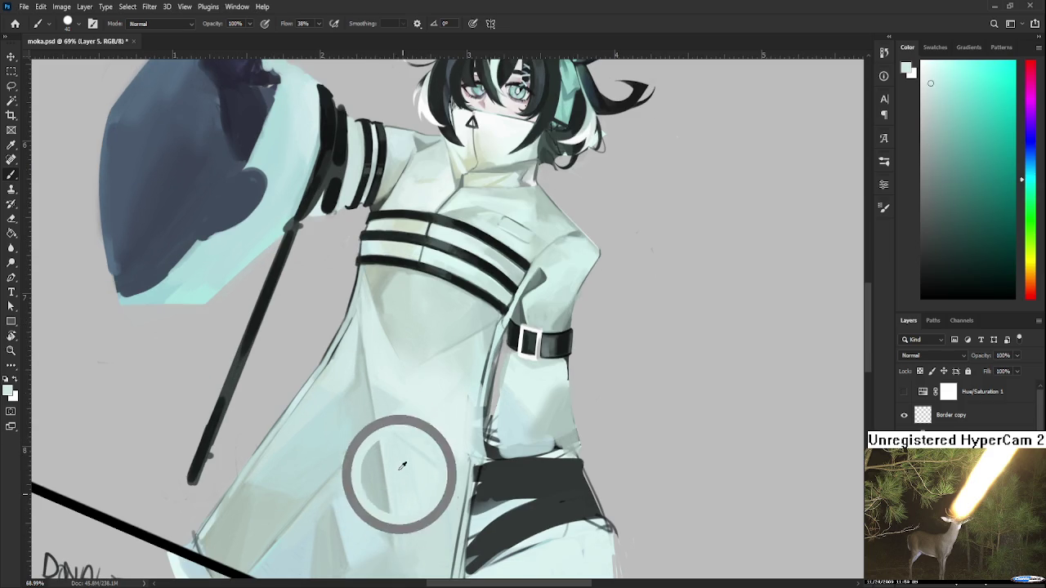
pyautogui.keyDown('alt'); pyautogui.click(412, 519); pyautogui.keyUp('alt')
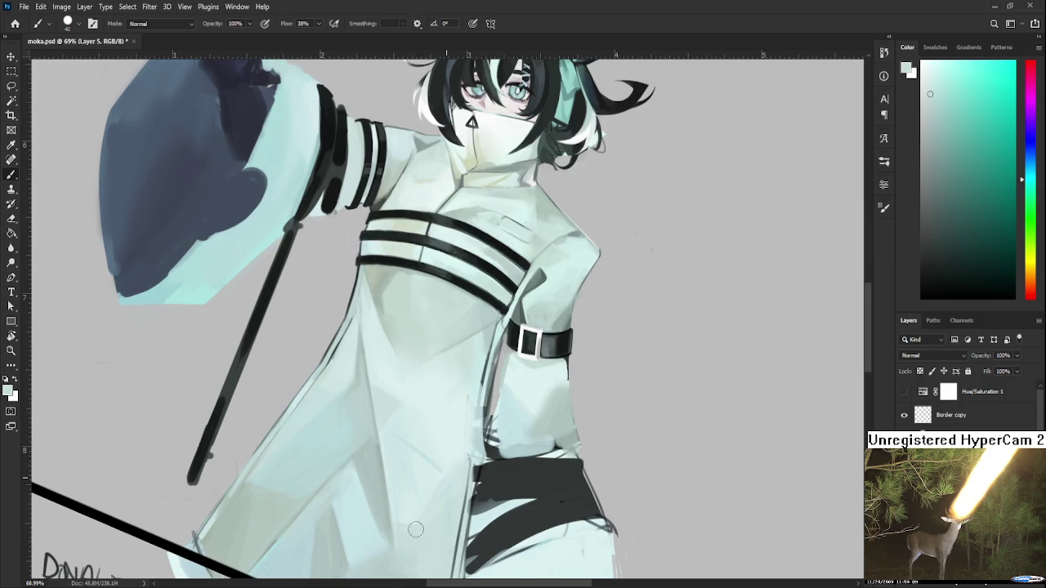
pyautogui.keyDown('alt'); pyautogui.click(441, 500); pyautogui.keyUp('alt')
pyautogui.keyDown('alt'); pyautogui.click(426, 477); pyautogui.keyUp('alt')
pyautogui.keyDown('alt'); pyautogui.click(377, 457); pyautogui.keyUp('alt')
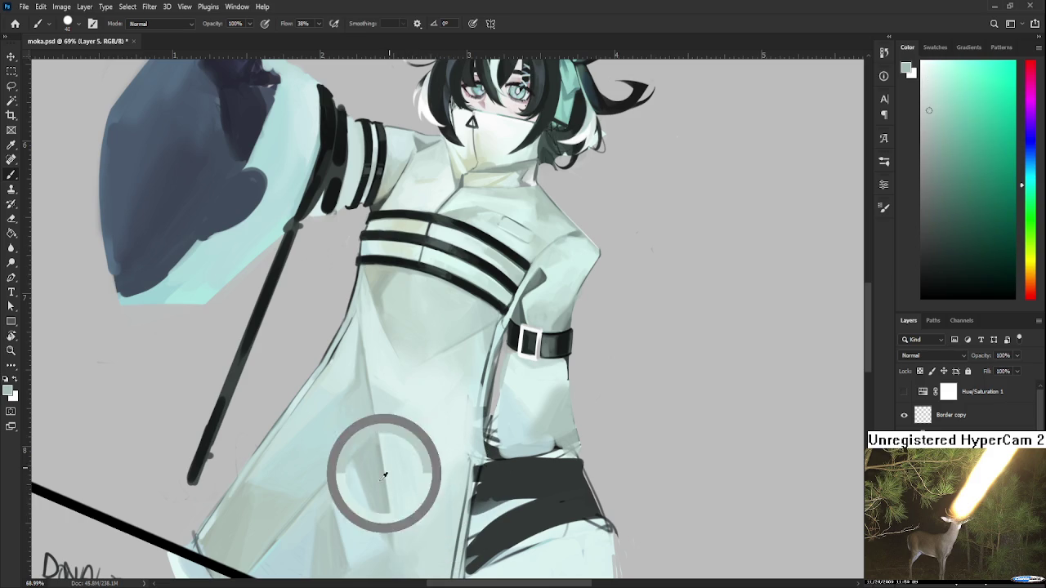
pyautogui.keyDown('alt'); pyautogui.click(393, 548); pyautogui.keyUp('alt')
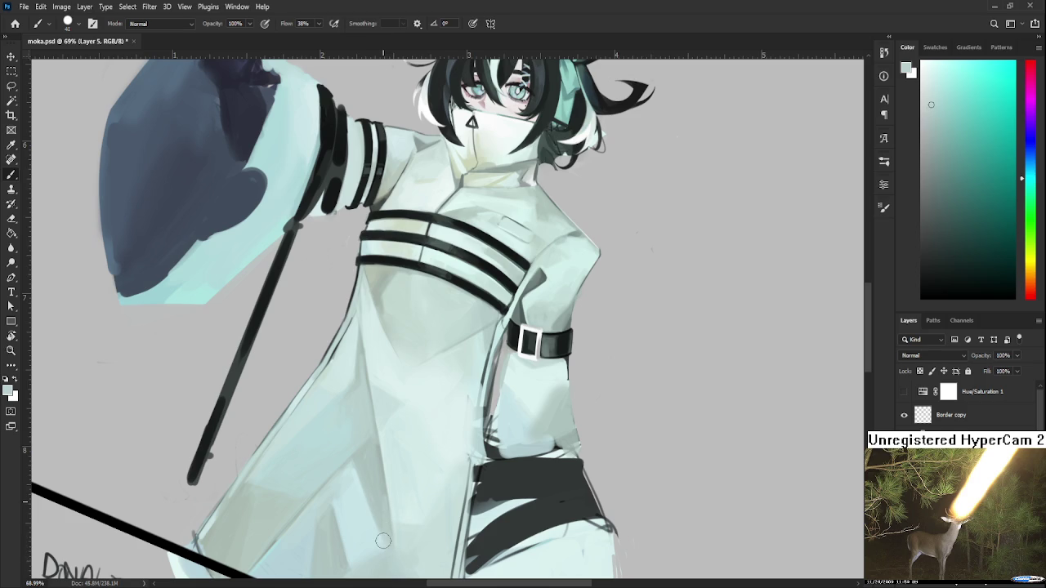
pyautogui.keyDown('alt'); pyautogui.click(380, 511); pyautogui.keyUp('alt')
# Blend soft shading over the lower coat front with sampled pale coat tones
pyautogui.keyDown('alt'); pyautogui.scroll(-2, 381, 453); pyautogui.keyUp('alt')
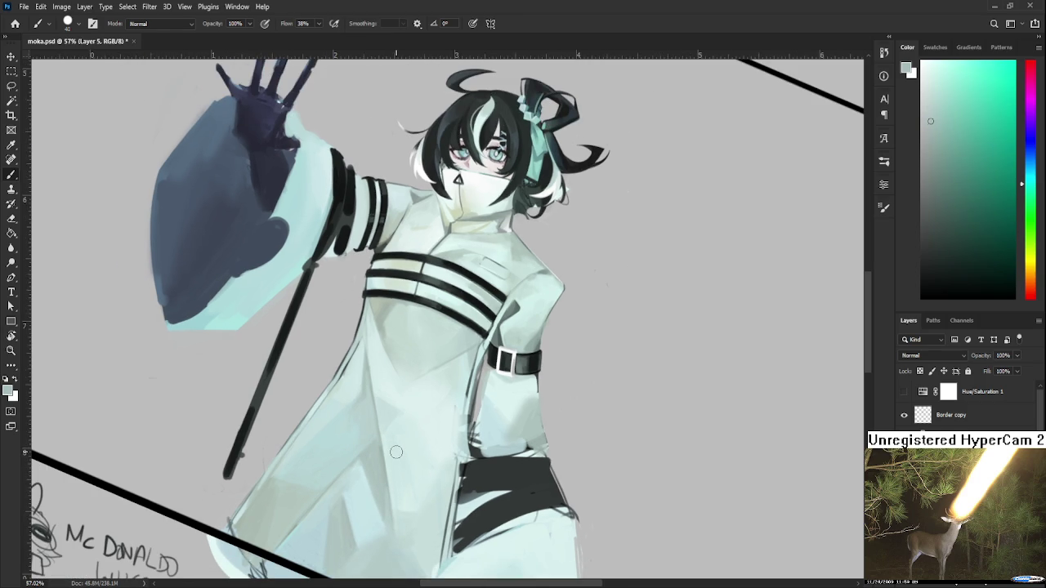
pyautogui.keyDown('alt'); pyautogui.click(379, 483); pyautogui.keyUp('alt')
pyautogui.keyDown('alt'); pyautogui.click(382, 499); pyautogui.keyUp('alt')
pyautogui.keyDown('alt'); pyautogui.click(384, 491); pyautogui.keyUp('alt')
pyautogui.moveTo(384, 490)
pyautogui.mouseDown()
pyautogui.moveTo(387, 532)
pyautogui.moveTo(381, 501)
pyautogui.mouseUp()
pyautogui.keyDown('alt'); pyautogui.click(382, 500); pyautogui.keyUp('alt')
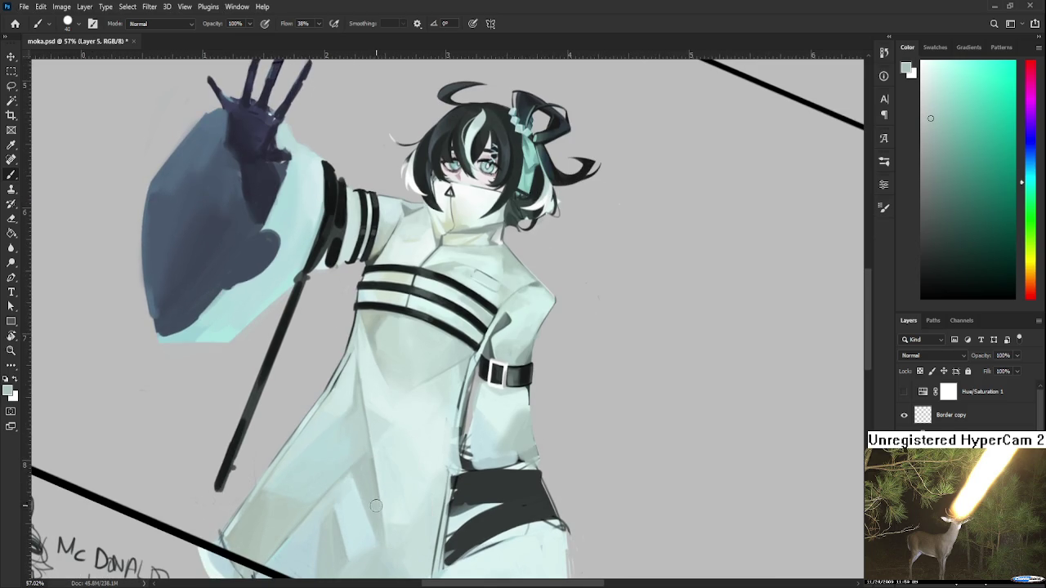
pyautogui.keyDown('alt'); pyautogui.click(370, 491); pyautogui.keyUp('alt')
pyautogui.scroll(-2, 403, 396)
pyautogui.hscroll(2, 404, 397)
pyautogui.scroll(-2, 420, 444)
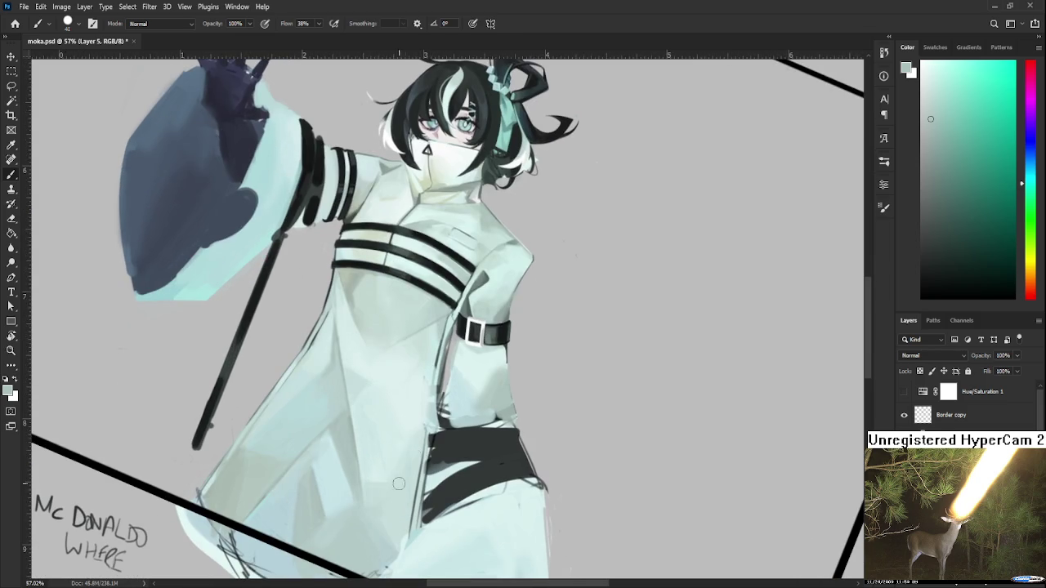
pyautogui.keyDown('alt'); pyautogui.click(380, 503); pyautogui.keyUp('alt')
pyautogui.scroll(2, 408, 494)
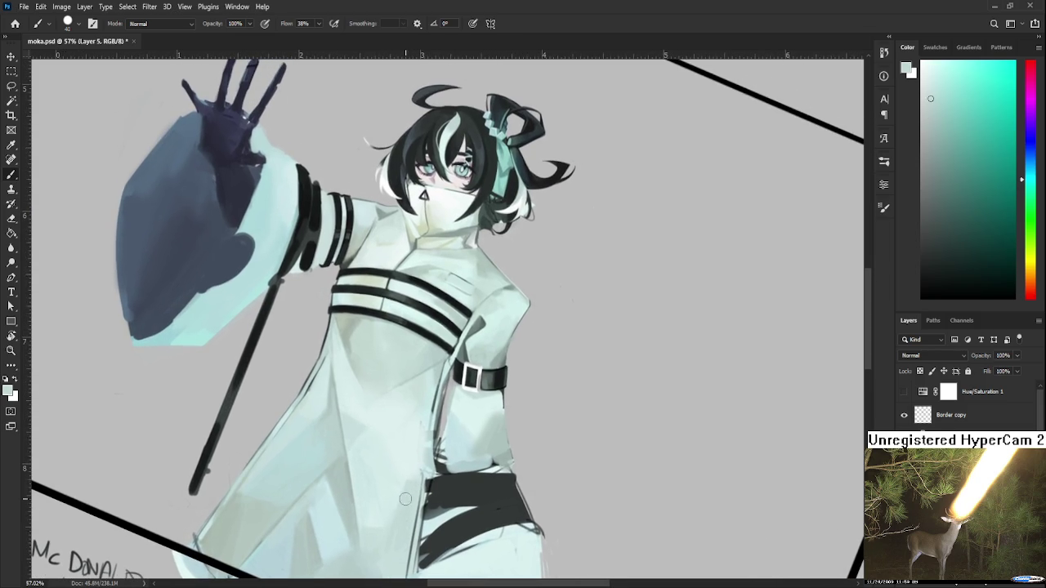
# Work lighter mint-grey highlights into the coat just below the chest straps
pyautogui.keyDown('alt'); pyautogui.click(408, 477); pyautogui.keyUp('alt')
pyautogui.keyDown('alt'); pyautogui.click(414, 469); pyautogui.keyUp('alt')
pyautogui.keyDown('alt'); pyautogui.click(420, 464); pyautogui.keyUp('alt')
pyautogui.keyDown('alt'); pyautogui.click(400, 473); pyautogui.keyUp('alt')
pyautogui.keyDown('alt'); pyautogui.click(427, 411); pyautogui.keyUp('alt')
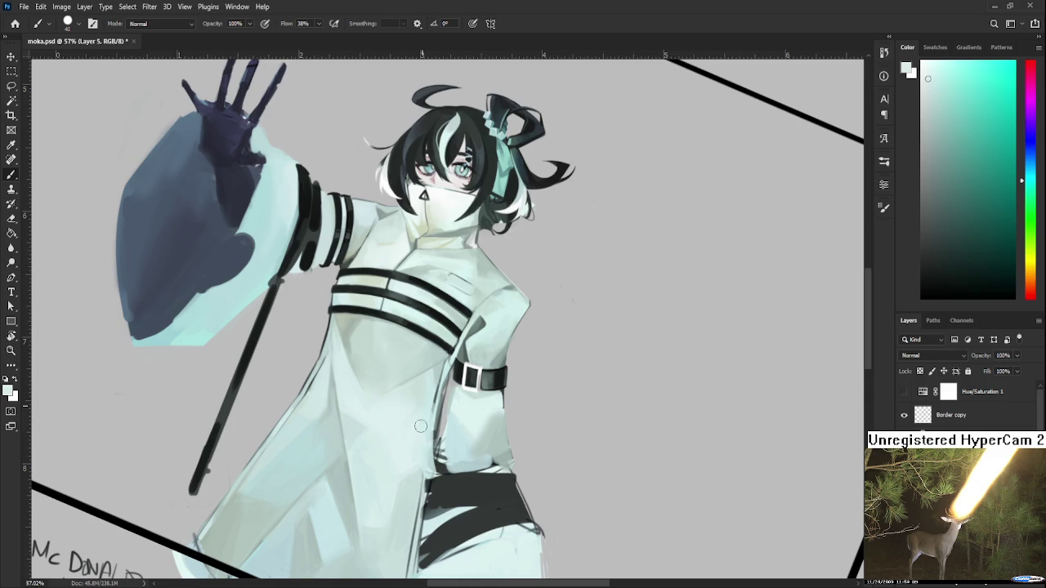
pyautogui.scroll(-1, 420, 433)
pyautogui.keyDown('alt'); pyautogui.click(365, 395); pyautogui.keyUp('alt')
pyautogui.keyDown('alt'); pyautogui.click(365, 396); pyautogui.keyUp('alt')
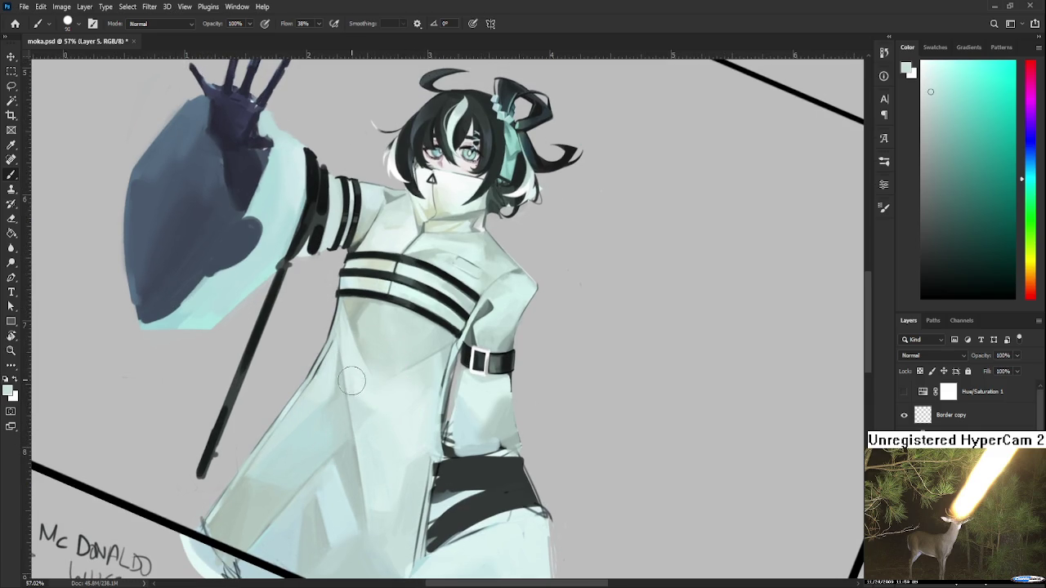
pyautogui.keyDown('alt'); pyautogui.click(373, 387); pyautogui.keyUp('alt')
pyautogui.keyDown('alt'); pyautogui.click(352, 392); pyautogui.keyUp('alt')
pyautogui.keyDown('alt'); pyautogui.click(373, 391); pyautogui.keyUp('alt')
# Even out the coat's front panel with darker and mid coat shades
pyautogui.moveTo(411, 350); pyautogui.dragTo(424, 366)
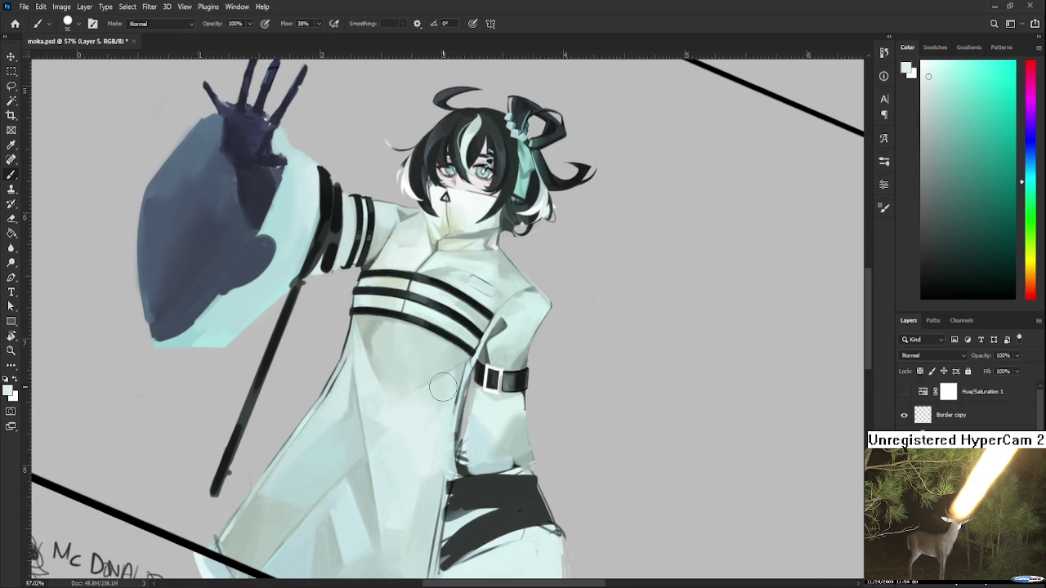
pyautogui.keyDown('alt'); pyautogui.click(454, 372); pyautogui.keyUp('alt')
pyautogui.keyDown('alt'); pyautogui.click(457, 380); pyautogui.keyUp('alt')
pyautogui.keyDown('alt'); pyautogui.click(457, 382); pyautogui.keyUp('alt')
pyautogui.keyDown('alt'); pyautogui.click(456, 392); pyautogui.keyUp('alt')
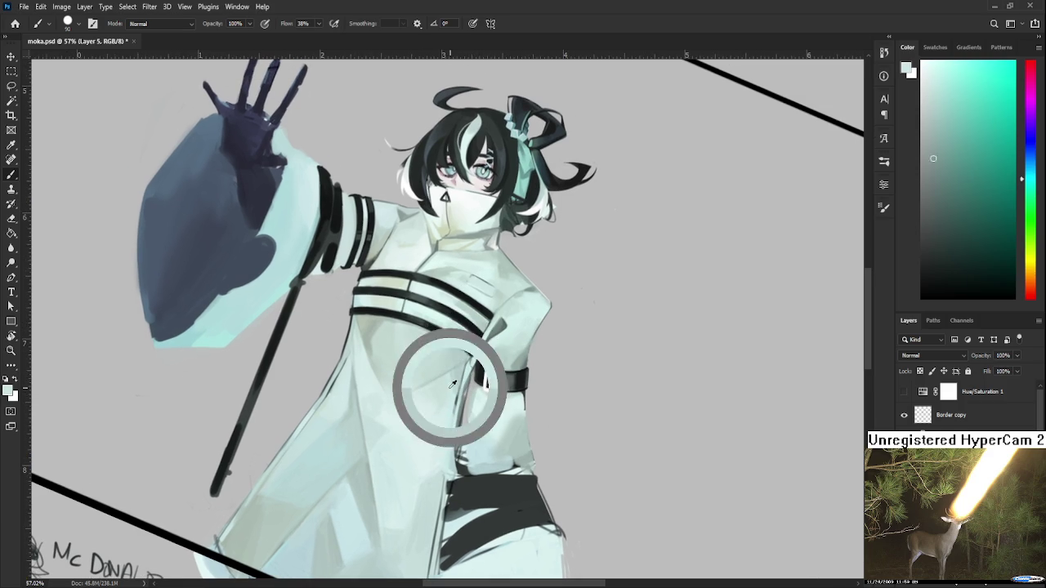
pyautogui.keyDown('alt'); pyautogui.click(459, 394); pyautogui.keyUp('alt')
pyautogui.keyDown('alt'); pyautogui.click(458, 389); pyautogui.keyUp('alt')
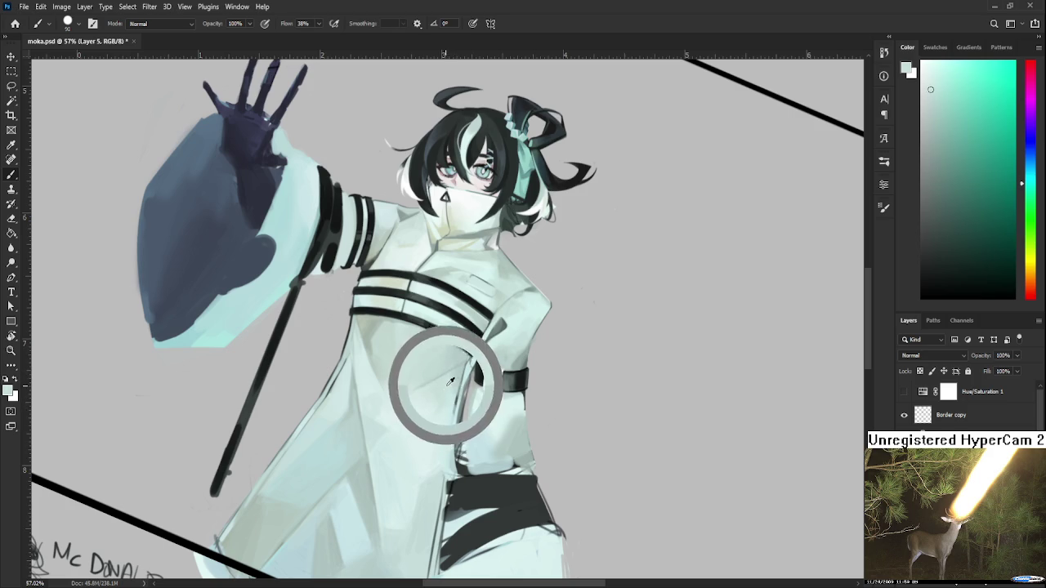
pyautogui.keyDown('alt'); pyautogui.click(456, 380); pyautogui.keyUp('alt')
pyautogui.keyDown('alt'); pyautogui.click(442, 397); pyautogui.keyUp('alt')
pyautogui.keyDown('alt'); pyautogui.click(456, 386); pyautogui.keyUp('alt')
pyautogui.keyDown('alt'); pyautogui.click(443, 424); pyautogui.keyUp('alt')
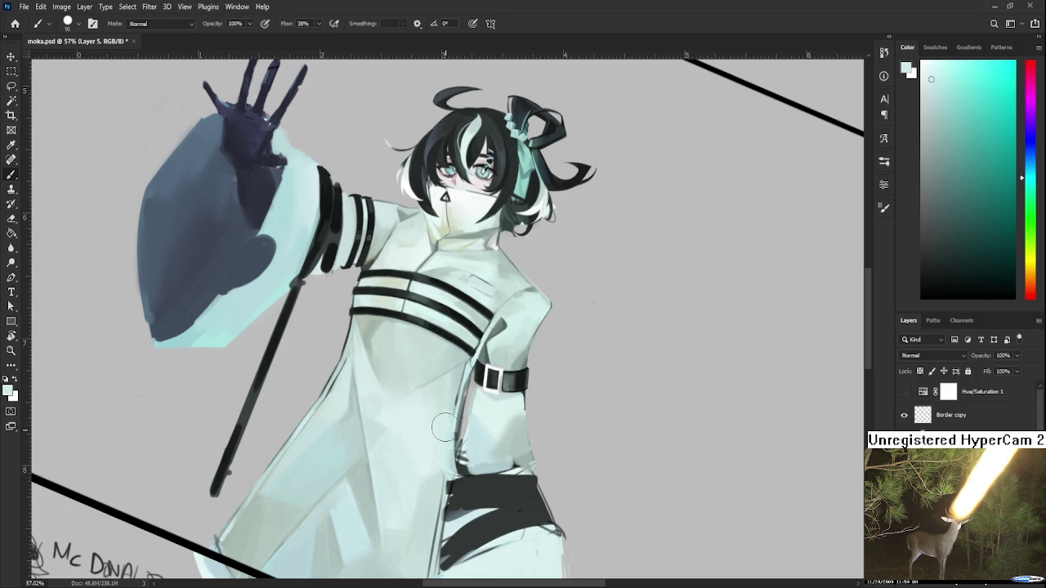
pyautogui.keyDown('alt'); pyautogui.click(440, 446); pyautogui.keyUp('alt')
pyautogui.scroll(-2, 564, 416)
# Rotate the figure upright and sample light and dark coat tones for the folds
pyautogui.moveTo(544, 397); pyautogui.dragTo(403, 470)
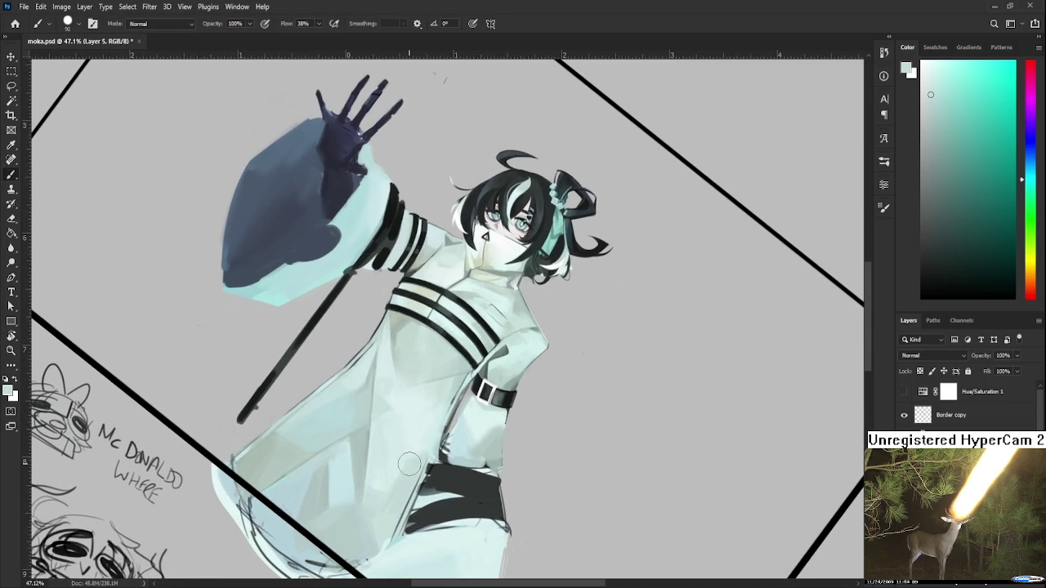
pyautogui.keyDown('alt'); pyautogui.click(433, 431); pyautogui.keyUp('alt')
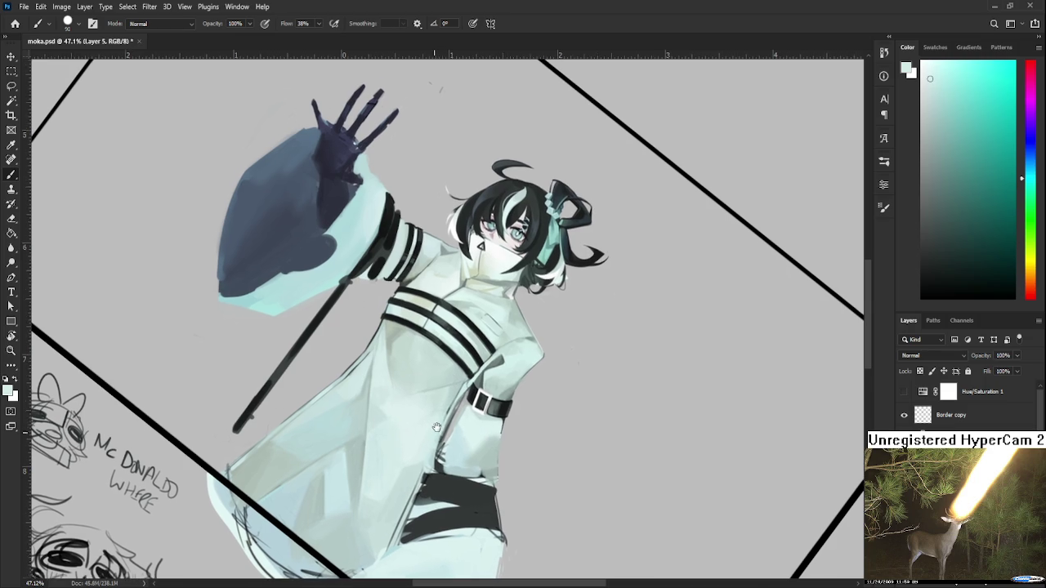
pyautogui.keyDown('alt'); pyautogui.click(456, 391); pyautogui.keyUp('alt')
pyautogui.moveTo(459, 387); pyautogui.dragTo(364, 339)
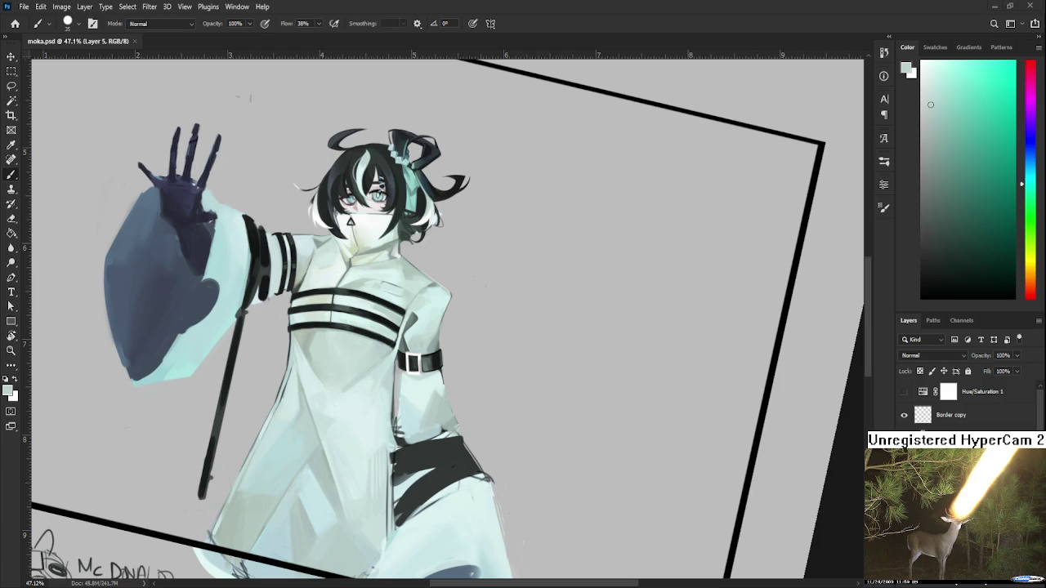
# Blend sampled light and dark coat tints into the shading below the chest straps
pyautogui.keyDown('alt'); pyautogui.click(381, 364); pyautogui.keyUp('alt')
pyautogui.keyDown('alt'); pyautogui.click(384, 348); pyautogui.keyUp('alt')
pyautogui.keyDown('alt'); pyautogui.click(393, 350); pyautogui.keyUp('alt')
pyautogui.keyDown('alt'); pyautogui.click(369, 383); pyautogui.keyUp('alt')
pyautogui.keyDown('alt'); pyautogui.click(382, 384); pyautogui.keyUp('alt')
pyautogui.keyDown('alt'); pyautogui.click(385, 413); pyautogui.keyUp('alt')
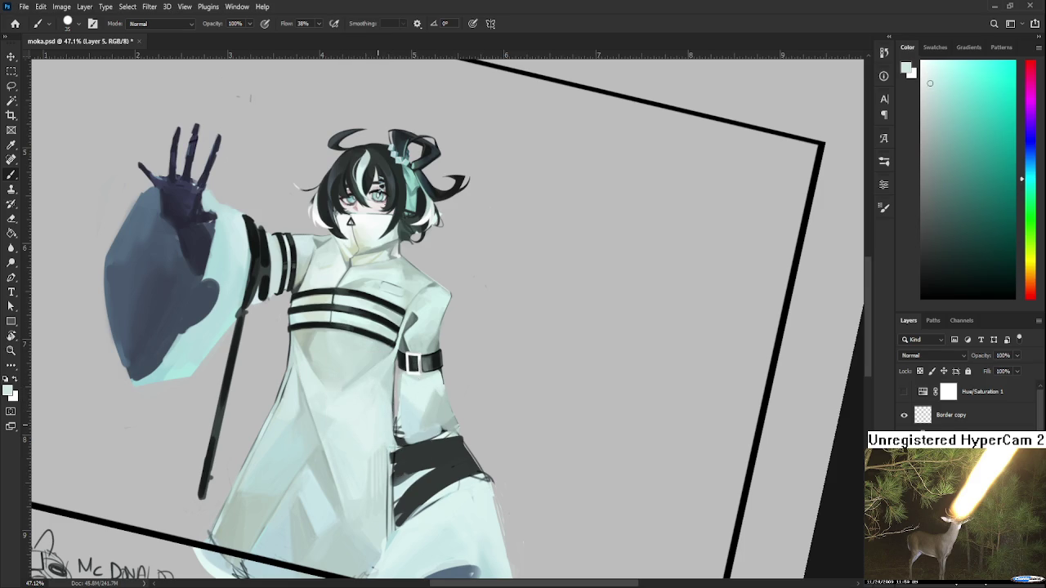
# Tilt and zoom the view, then sample a pale cyan from the chest
pyautogui.press('r')
pyautogui.moveTo(417, 421)
pyautogui.mouseDown()
pyautogui.moveTo(430, 404)
pyautogui.moveTo(443, 409)
pyautogui.mouseUp()
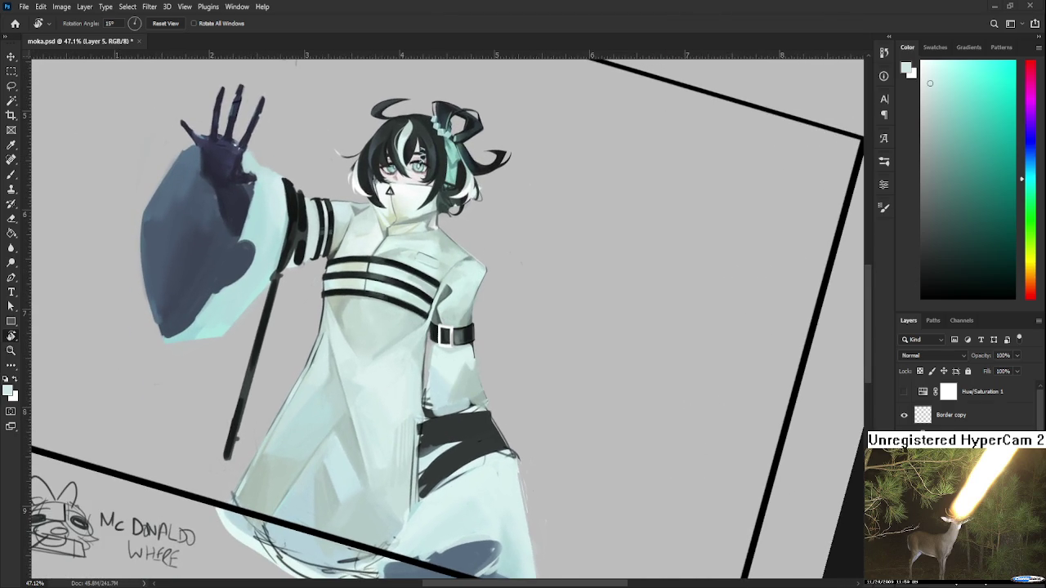
pyautogui.scroll(1, 188, 237)
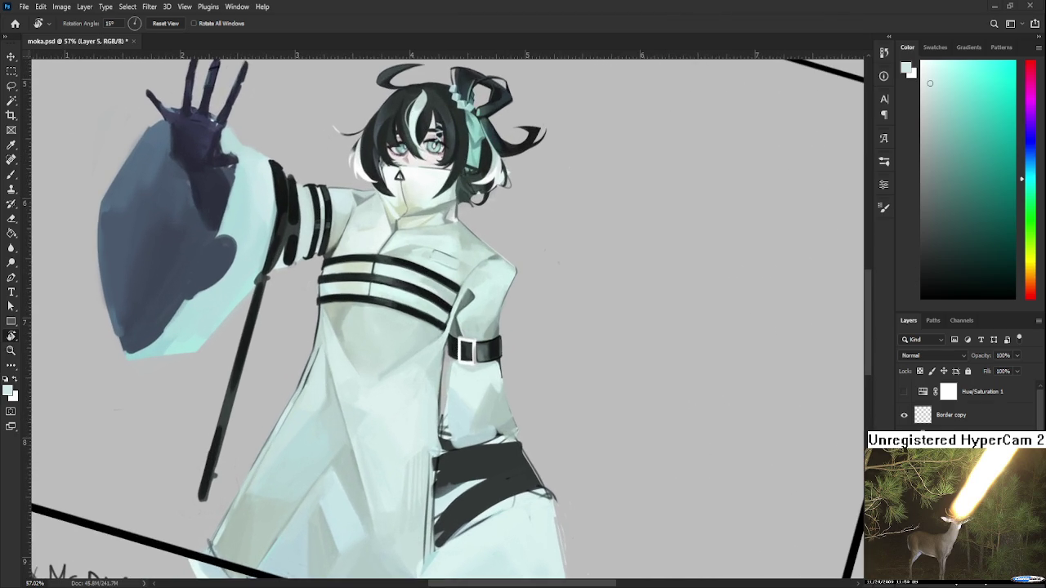
pyautogui.scroll(1, 188, 237)
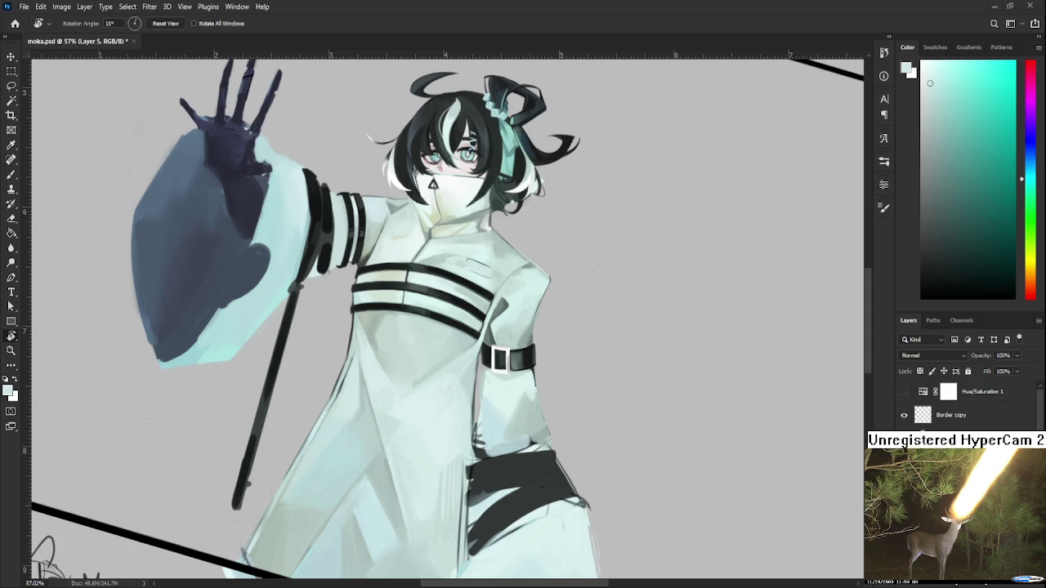
pyautogui.scroll(1, 324, 329)
pyautogui.press('b')
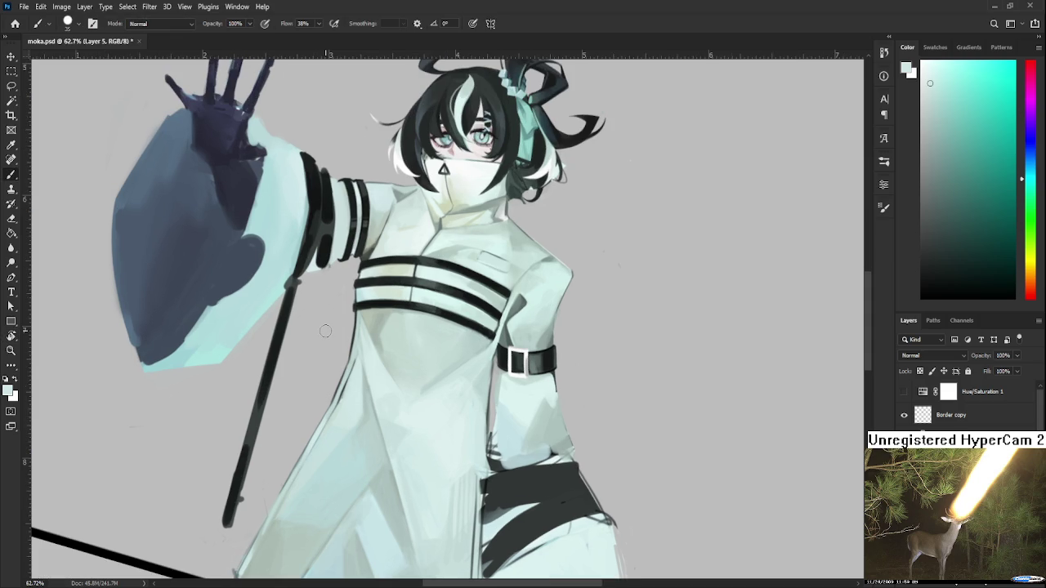
pyautogui.moveTo(420, 328); pyautogui.dragTo(362, 238)
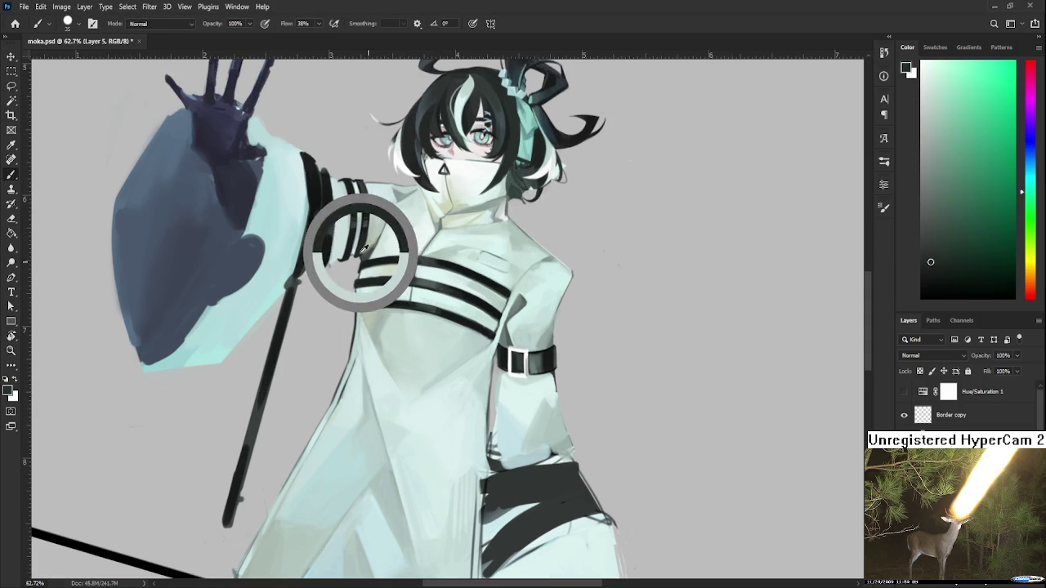
pyautogui.moveTo(359, 307); pyautogui.dragTo(363, 296)
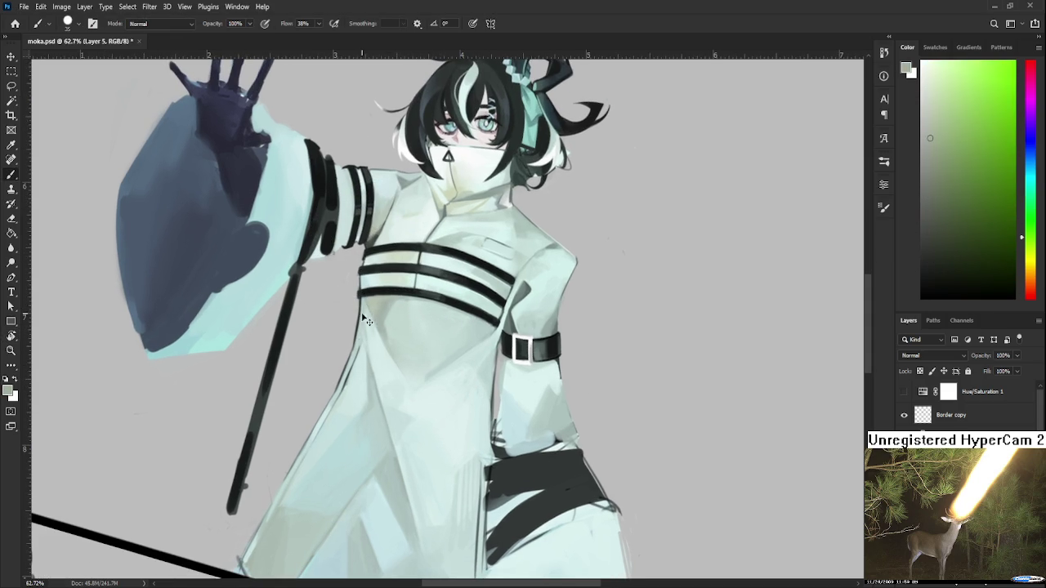
pyautogui.keyDown('alt'); pyautogui.click(384, 234); pyautogui.keyUp('alt')
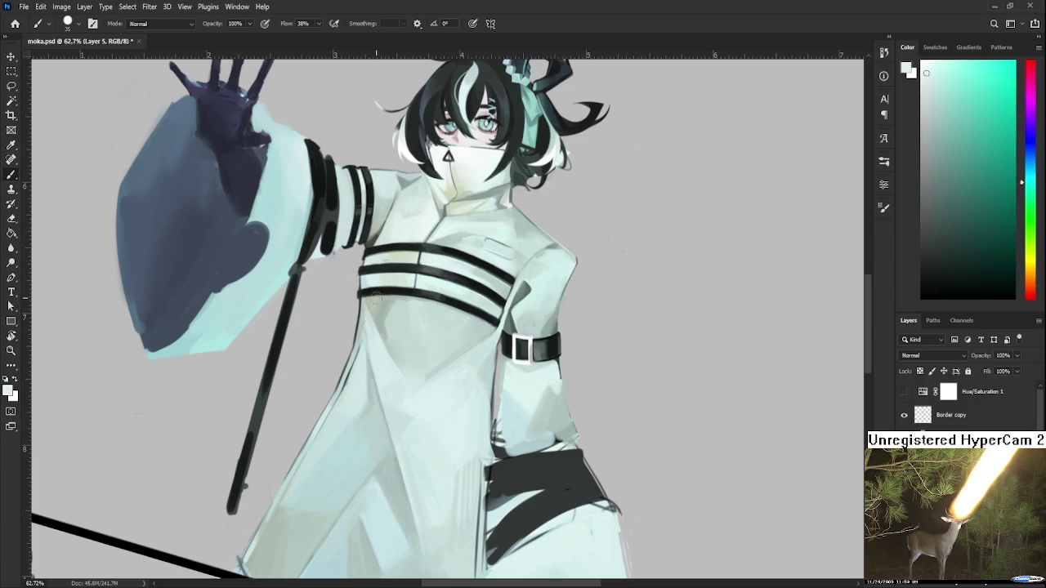
# Paint a pale cyan highlight along the coat edge with a smaller brush
pyautogui.press('[')
pyautogui.press('[')
pyautogui.press('[')
pyautogui.moveTo(353, 354); pyautogui.dragTo(331, 390)
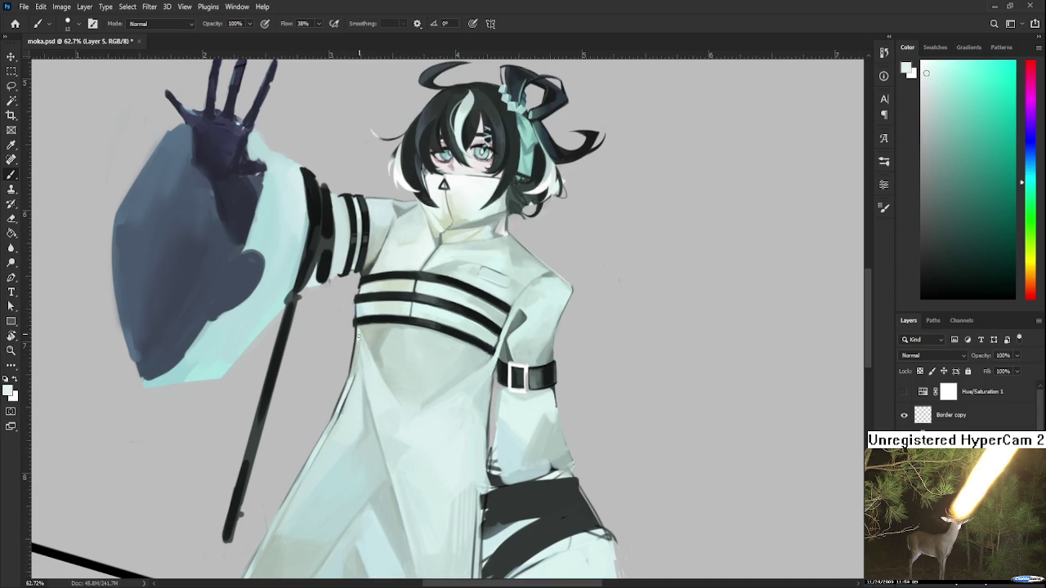
pyautogui.press(']')
pyautogui.press(']')
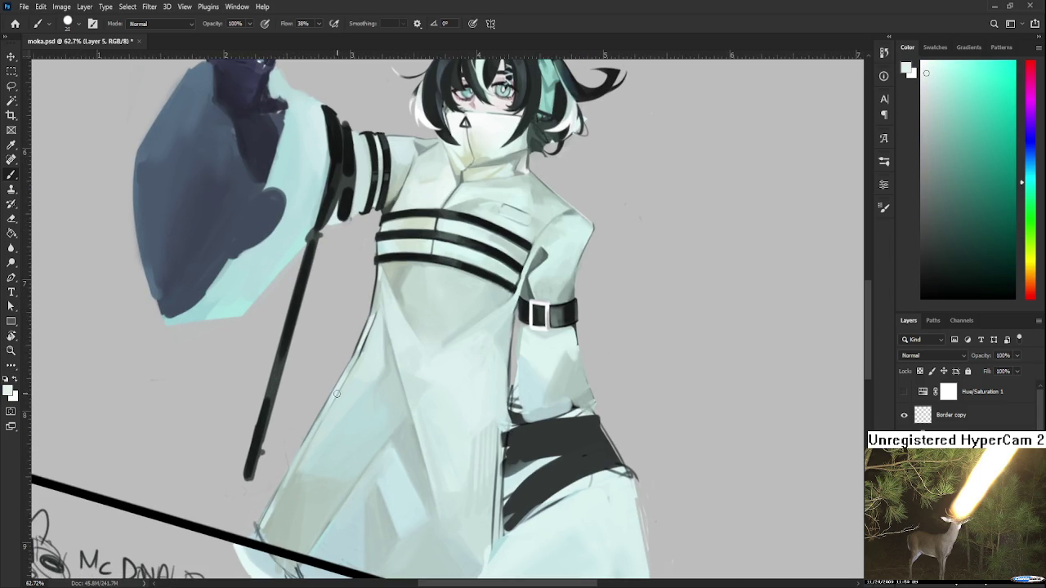
pyautogui.scroll(-1, 320, 430)
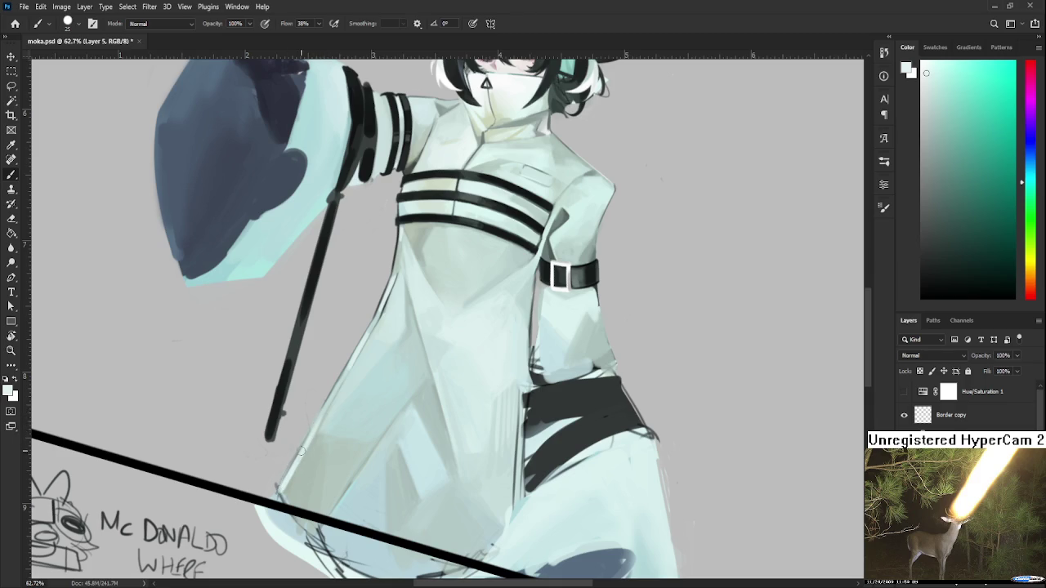
pyautogui.scroll(-1, 311, 465)
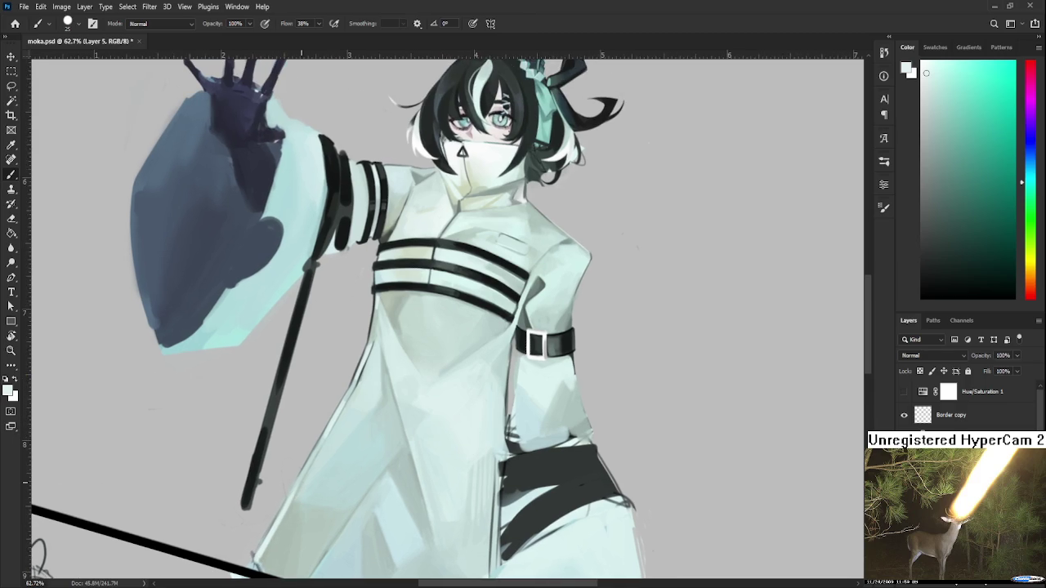
pyautogui.scroll(-1, 343, 484)
pyautogui.moveTo(424, 337); pyautogui.dragTo(399, 309)
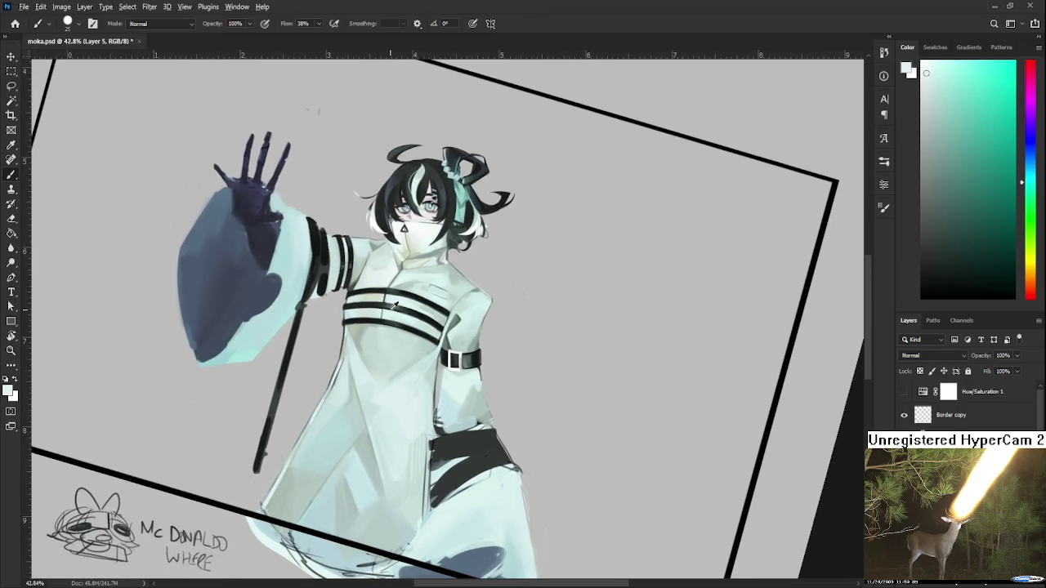
# Sample light cyan and darker robe tones and brush soft strokes on the lower coat
pyautogui.keyDown('alt'); pyautogui.click(357, 280); pyautogui.keyUp('alt')
pyautogui.moveTo(344, 439); pyautogui.dragTo(348, 427)
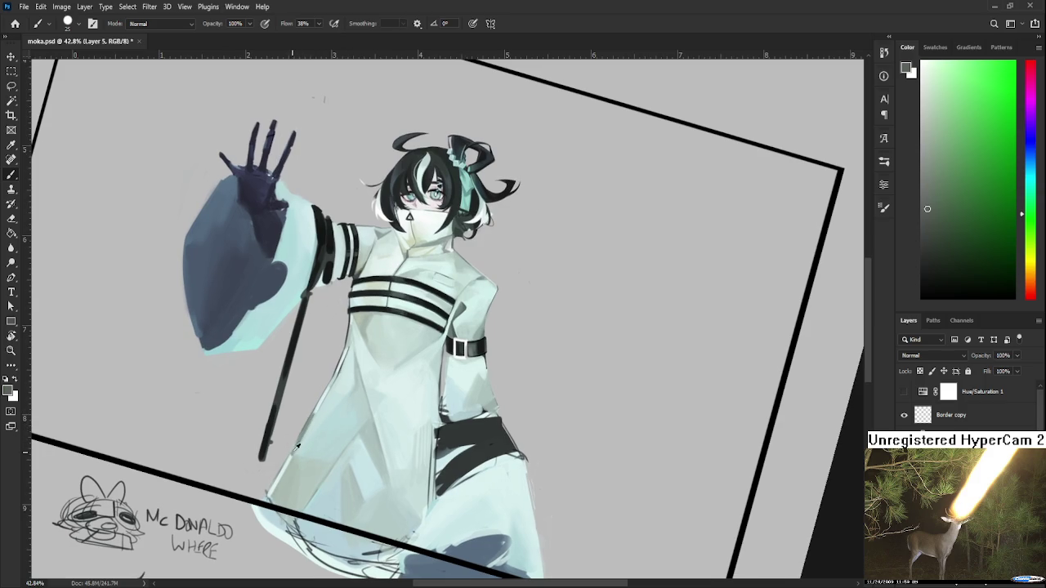
pyautogui.keyDown('alt'); pyautogui.click(301, 440); pyautogui.keyUp('alt')
pyautogui.keyDown('alt'); pyautogui.click(421, 404); pyautogui.keyUp('alt')
pyautogui.moveTo(421, 404); pyautogui.dragTo(373, 431)
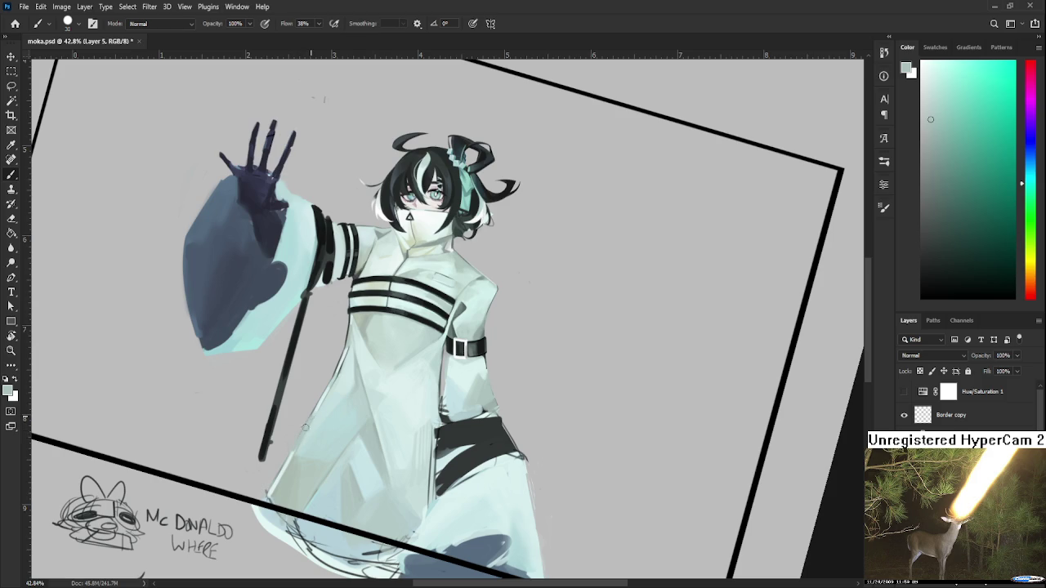
pyautogui.scroll(1, 364, 360)
pyautogui.keyDown('alt'); pyautogui.click(442, 327); pyautogui.keyUp('alt')
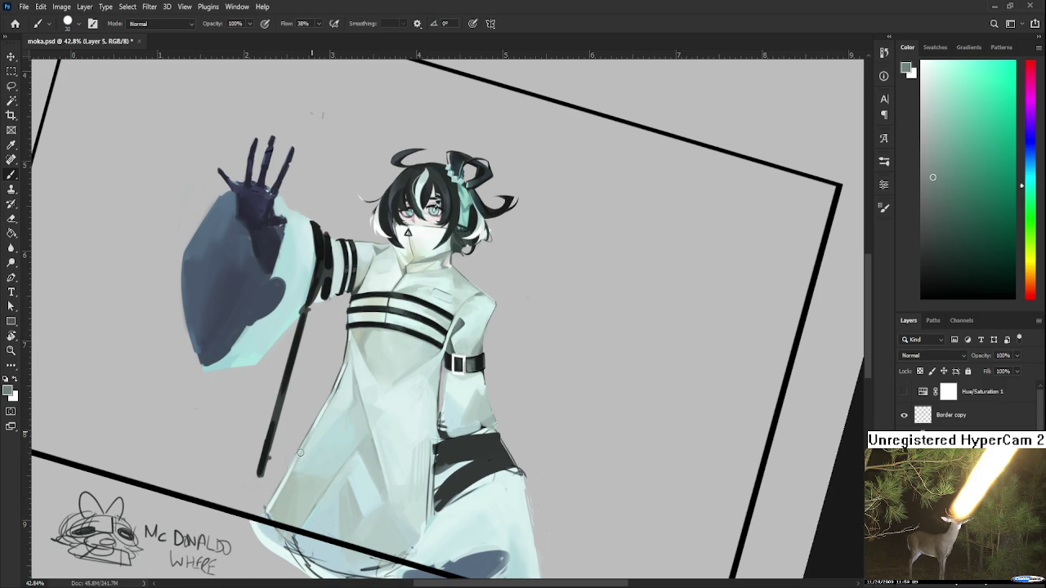
# Refine the lower left coat panel beside the staff with nearby sampled shades
pyautogui.keyDown('alt'); pyautogui.click(314, 427); pyautogui.keyUp('alt')
pyautogui.keyDown('alt'); pyautogui.click(313, 431); pyautogui.keyUp('alt')
pyautogui.keyDown('alt'); pyautogui.click(309, 439); pyautogui.keyUp('alt')
pyautogui.keyDown('alt'); pyautogui.click(311, 446); pyautogui.keyUp('alt')
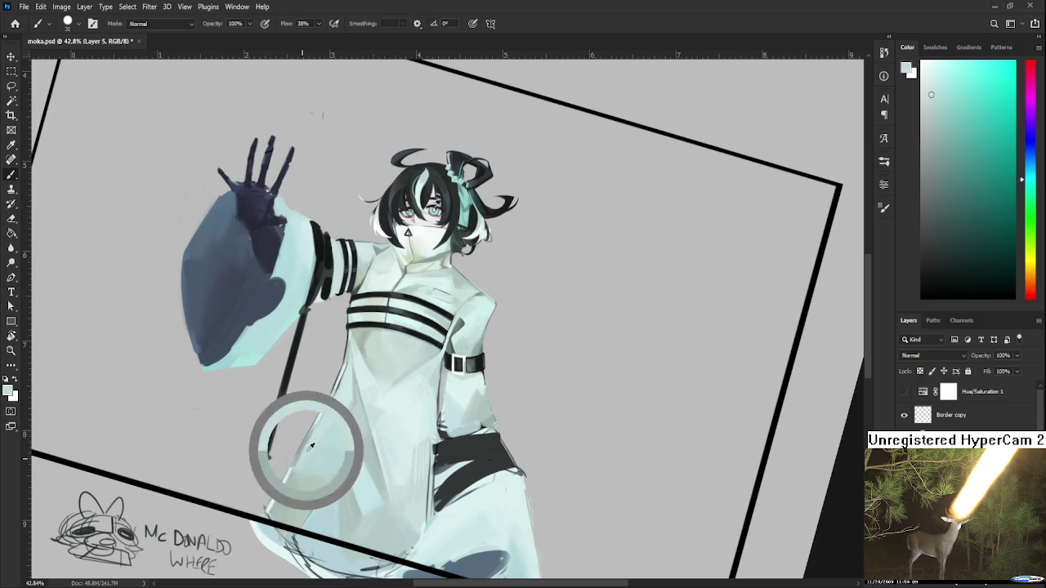
pyautogui.keyDown('alt'); pyautogui.click(305, 451); pyautogui.keyUp('alt')
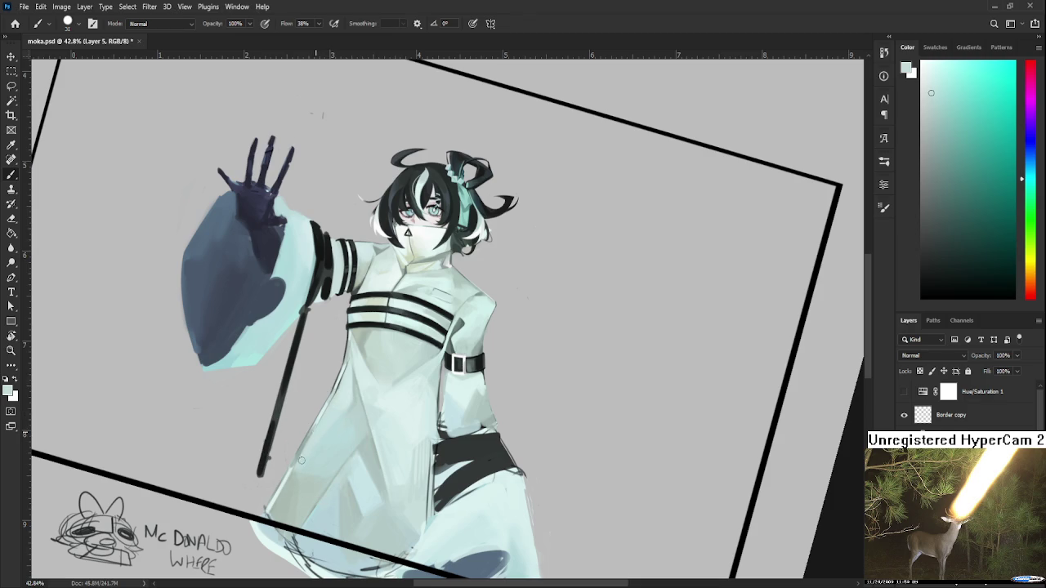
pyautogui.keyDown('alt'); pyautogui.click(319, 417); pyautogui.keyUp('alt')
pyautogui.keyDown('alt'); pyautogui.click(315, 422); pyautogui.keyUp('alt')
pyautogui.keyDown('alt'); pyautogui.click(318, 421); pyautogui.keyUp('alt')
pyautogui.keyDown('alt'); pyautogui.click(326, 430); pyautogui.keyUp('alt')
pyautogui.keyDown('alt'); pyautogui.click(320, 424); pyautogui.keyUp('alt')
pyautogui.keyDown('alt'); pyautogui.click(300, 437); pyautogui.keyUp('alt')
pyautogui.keyDown('alt'); pyautogui.click(302, 447); pyautogui.keyUp('alt')
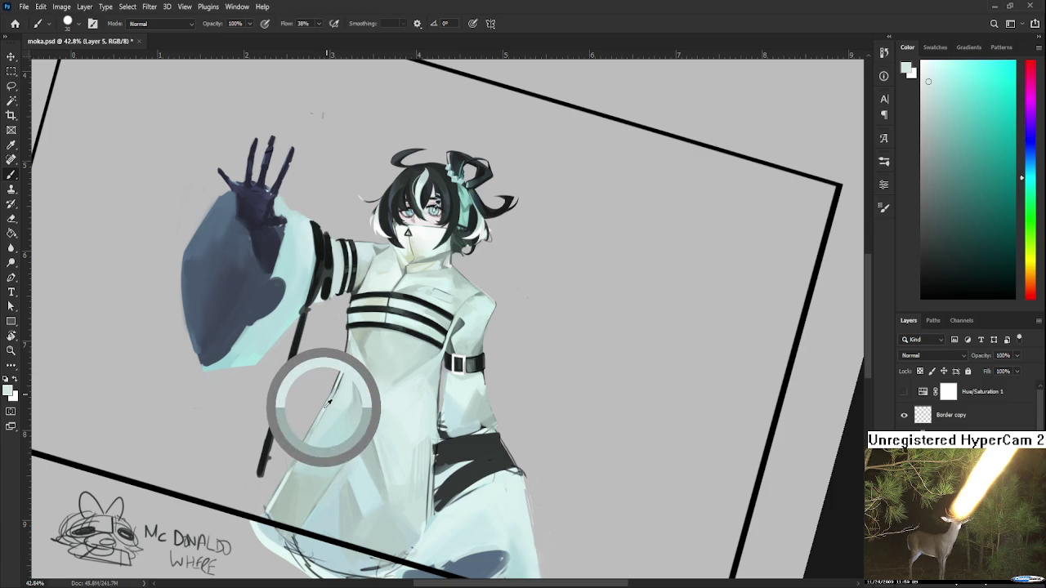
# Blend light and dark teal tones over the lower robe near the staff
pyautogui.moveTo(317, 425); pyautogui.dragTo(317, 423)
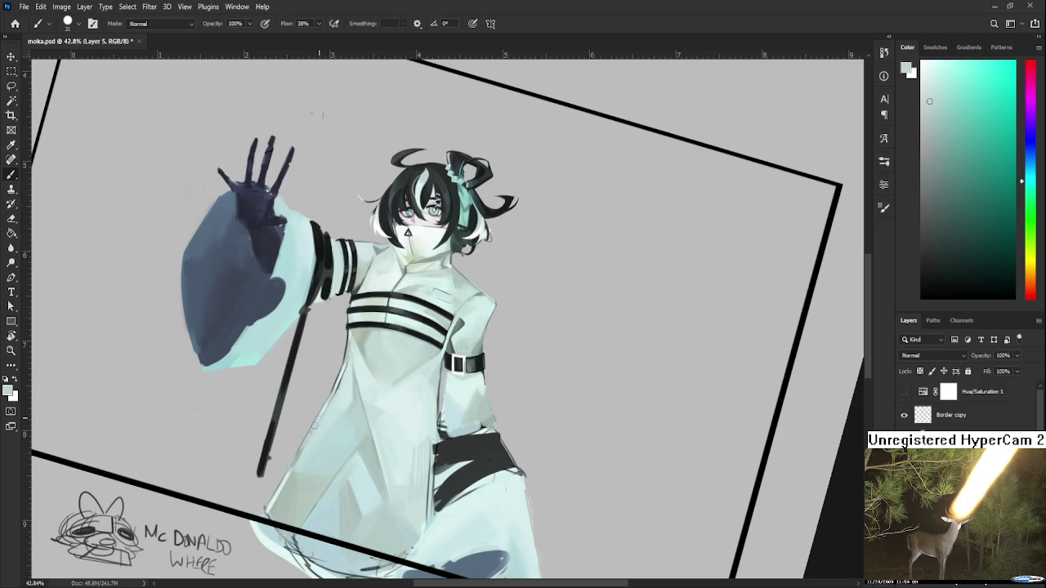
pyautogui.keyDown('alt'); pyautogui.click(320, 412); pyautogui.keyUp('alt')
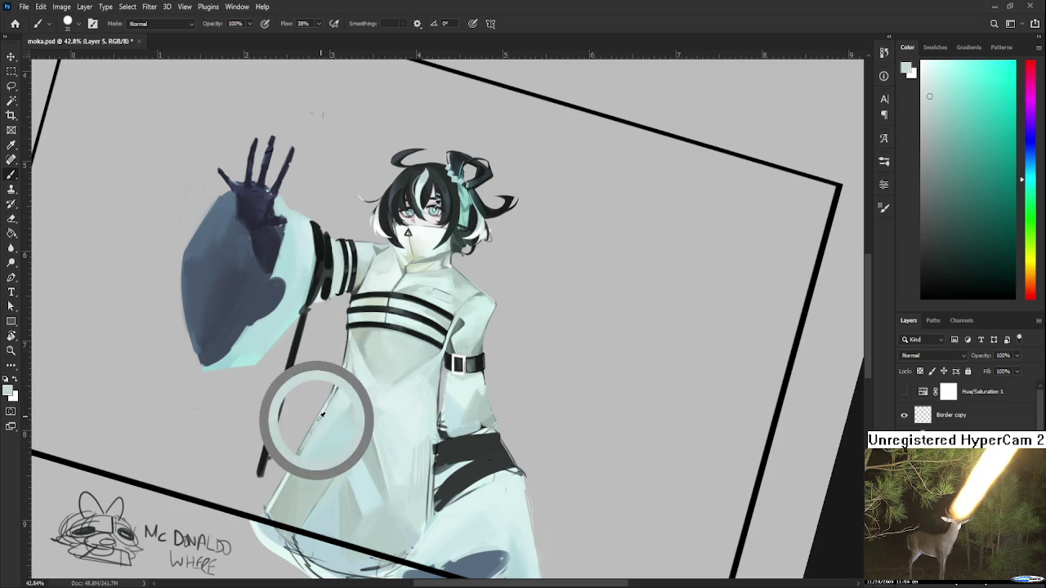
pyautogui.keyDown('alt'); pyautogui.click(323, 411); pyautogui.keyUp('alt')
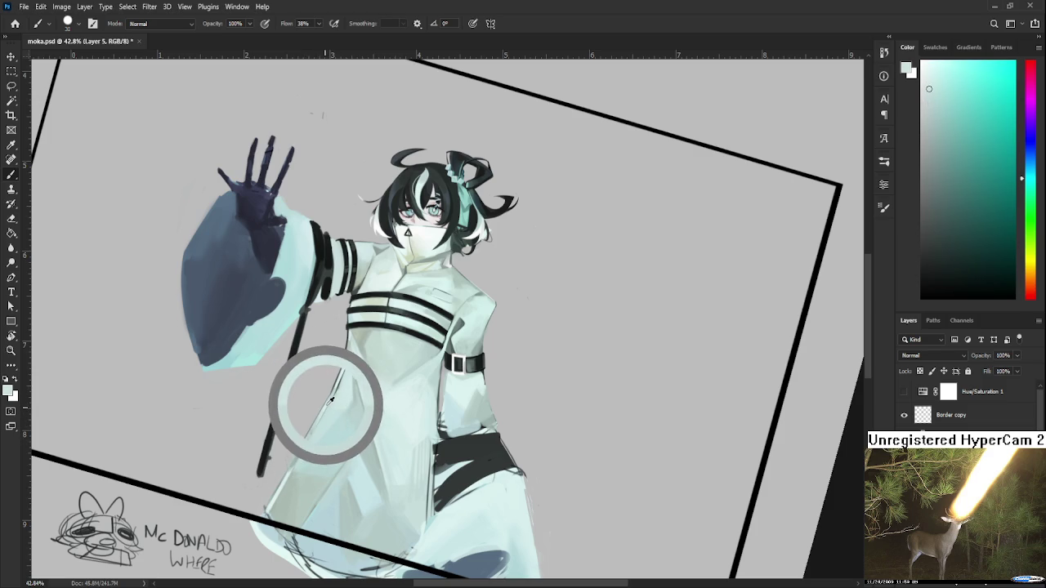
pyautogui.keyDown('alt'); pyautogui.click(304, 437); pyautogui.keyUp('alt')
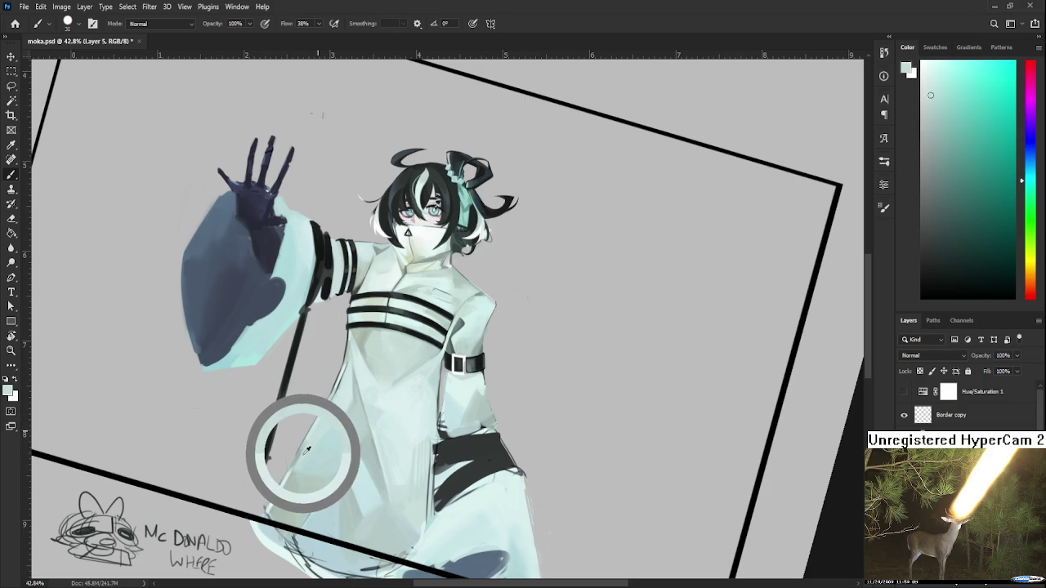
pyautogui.press('[')
pyautogui.press('[')
pyautogui.press('[')
pyautogui.keyDown('alt'); pyautogui.click(326, 419); pyautogui.keyUp('alt')
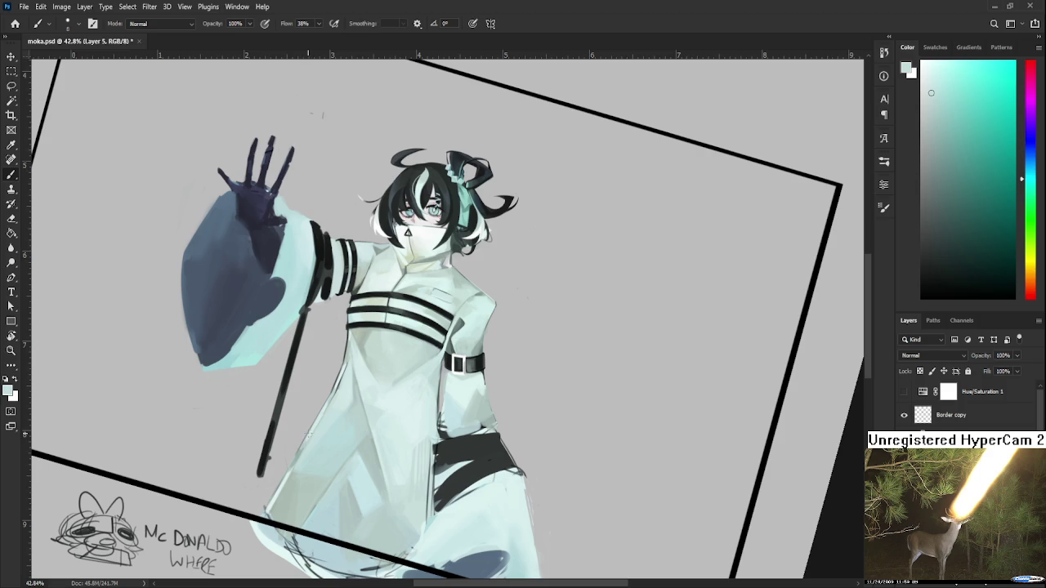
pyautogui.press(']')
pyautogui.keyDown('alt'); pyautogui.click(307, 439); pyautogui.keyUp('alt')
pyautogui.press(']')
pyautogui.moveTo(299, 460); pyautogui.dragTo(291, 470)
pyautogui.keyDown('alt'); pyautogui.click(308, 435); pyautogui.keyUp('alt')
pyautogui.keyDown('alt'); pyautogui.click(288, 472); pyautogui.keyUp('alt')
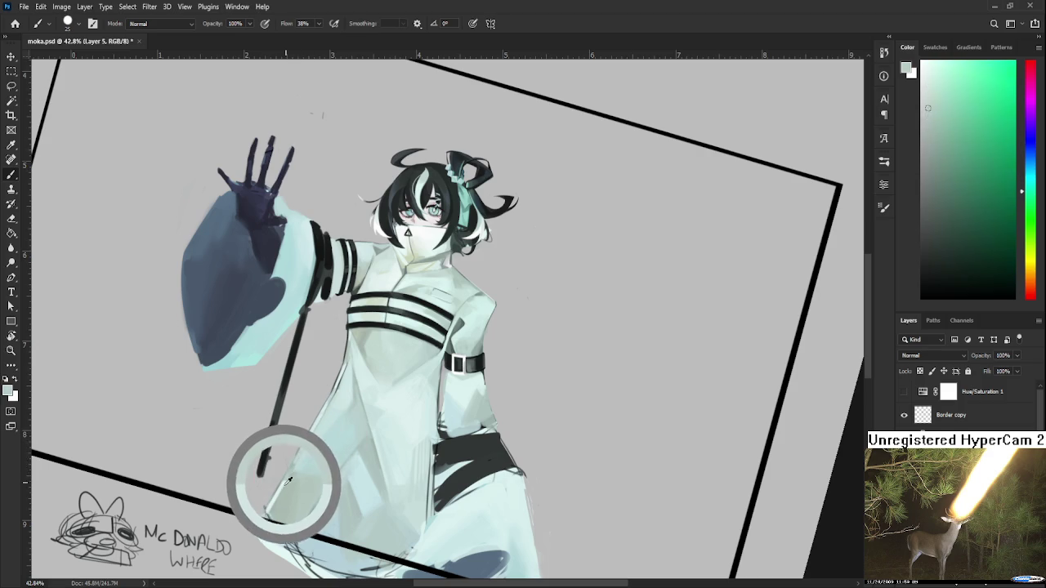
# Blend mint and cyan-green tones across the chest stripes and lower coat
pyautogui.keyDown('alt'); pyautogui.click(343, 328); pyautogui.keyUp('alt')
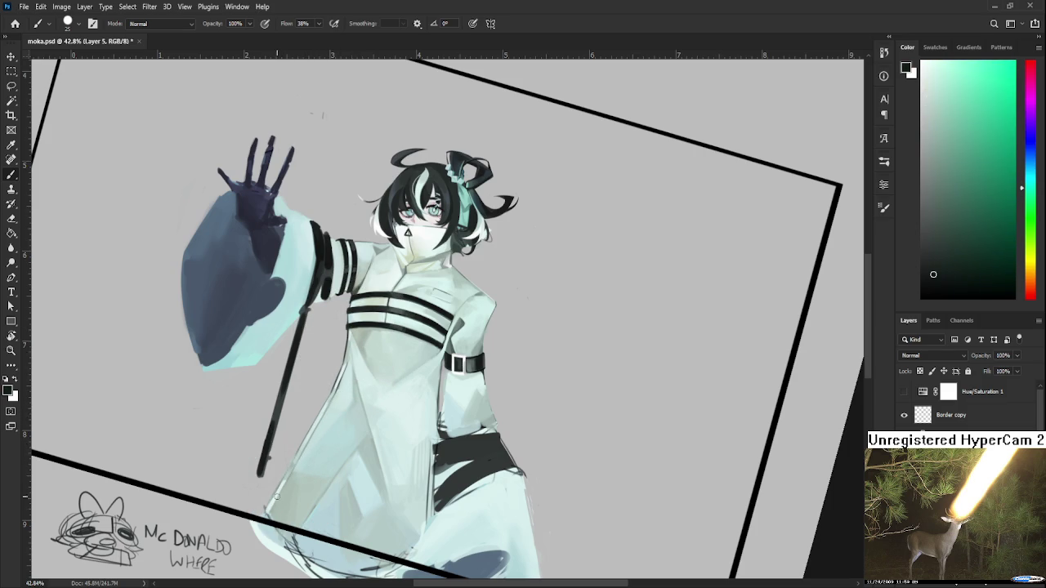
pyautogui.moveTo(341, 398); pyautogui.dragTo(320, 443)
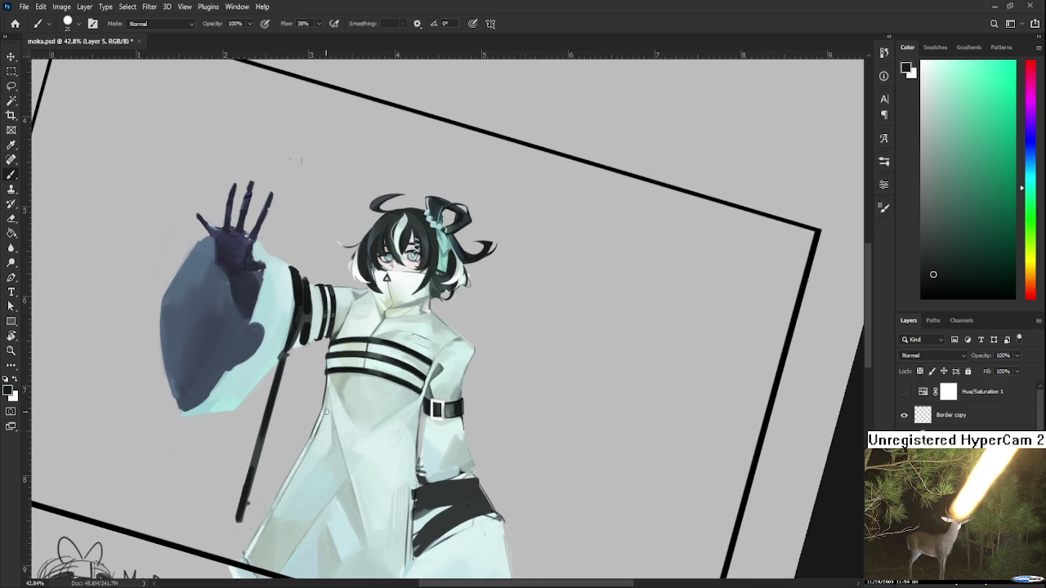
pyautogui.keyDown('alt'); pyautogui.click(331, 399); pyautogui.keyUp('alt')
pyautogui.keyDown('alt'); pyautogui.click(328, 371); pyautogui.keyUp('alt')
pyautogui.scroll(-2, 384, 380)
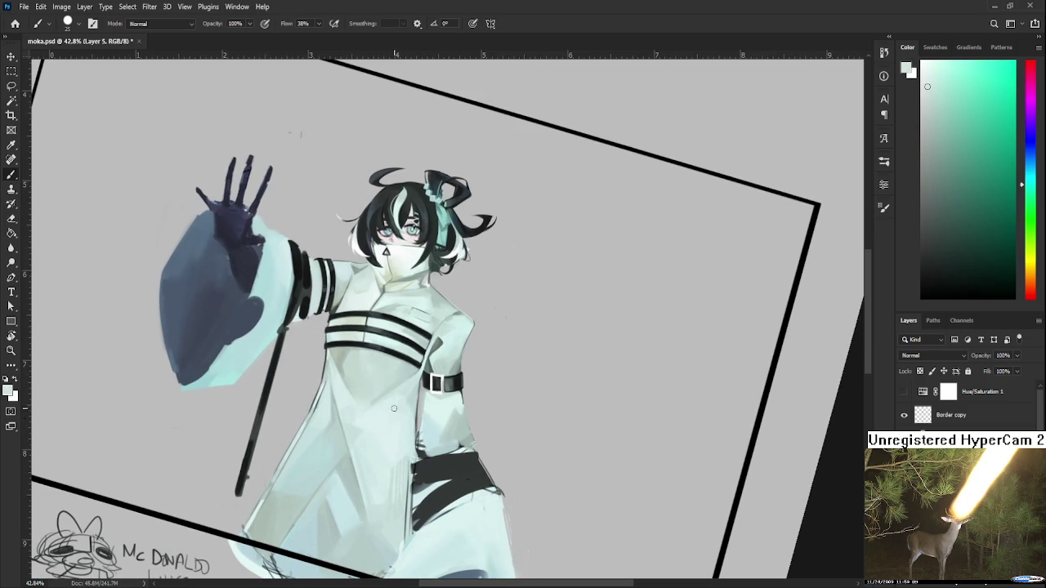
pyautogui.keyDown('alt'); pyautogui.click(306, 495); pyautogui.keyUp('alt')
pyautogui.moveTo(331, 366)
pyautogui.mouseDown()
pyautogui.moveTo(339, 302)
pyautogui.moveTo(324, 297)
pyautogui.mouseUp()
pyautogui.keyDown('alt'); pyautogui.click(415, 350); pyautogui.keyUp('alt')
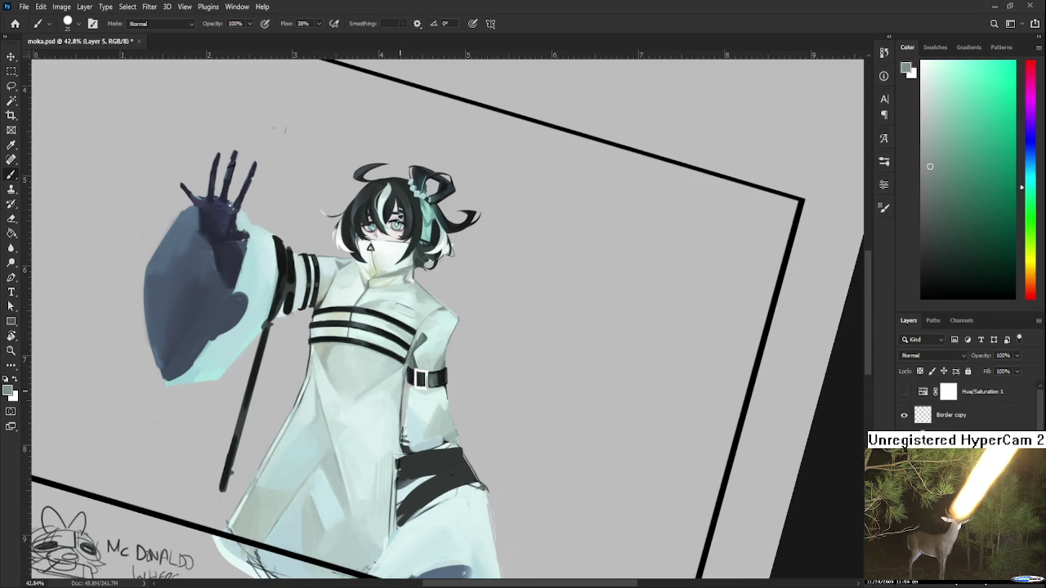
pyautogui.scroll(1, 401, 391)
# Extend the lowest chest strap down to the armband in black with a smaller brush
pyautogui.scroll(2, 408, 392)
pyautogui.scroll(2, 425, 396)
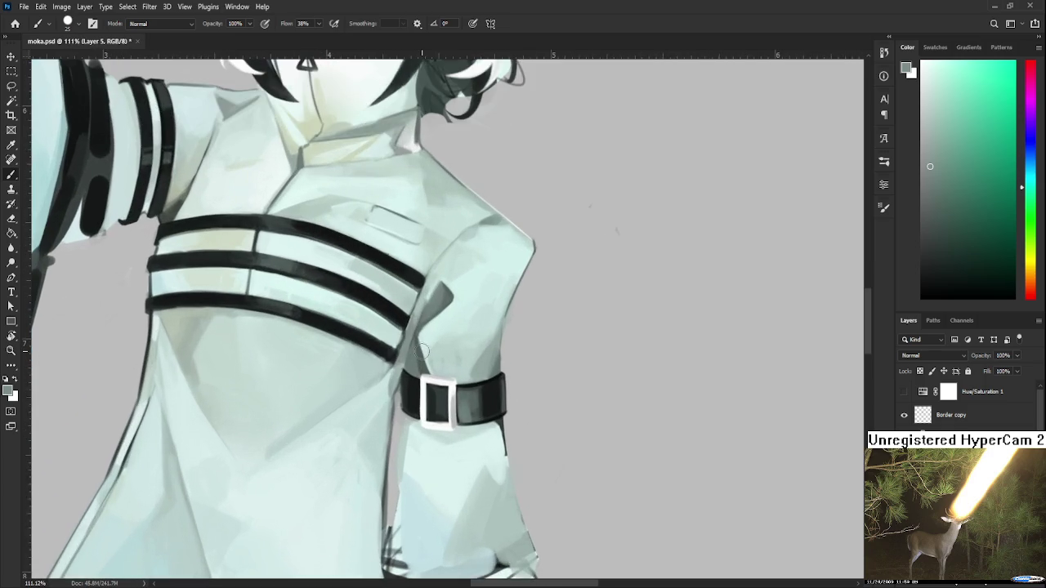
pyautogui.scroll(1, 441, 402)
pyautogui.moveTo(442, 402); pyautogui.dragTo(437, 423)
pyautogui.keyDown('alt'); pyautogui.click(377, 424); pyautogui.keyUp('alt')
pyautogui.press('[')
pyautogui.press('[')
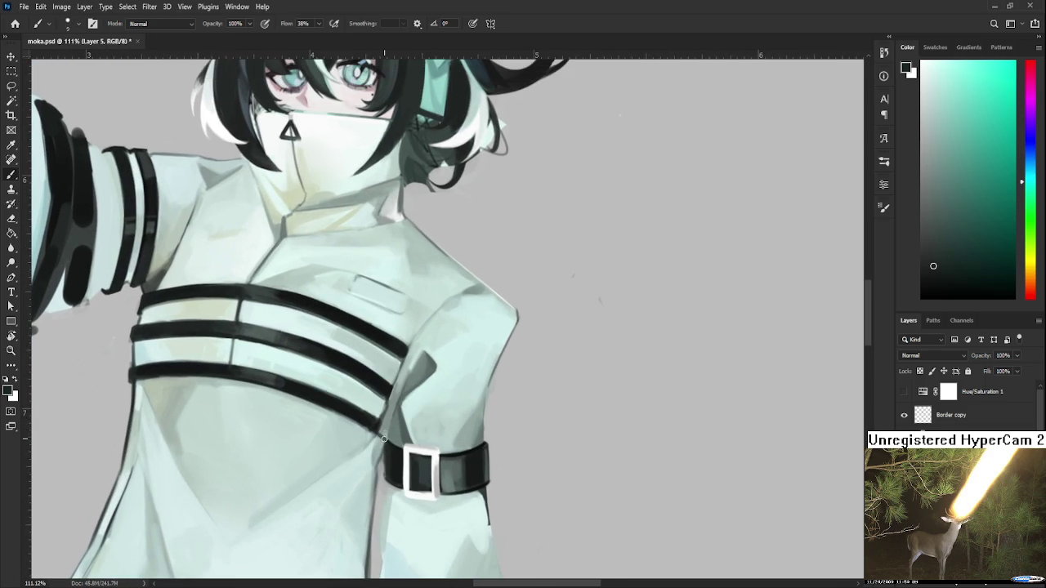
pyautogui.moveTo(376, 427); pyautogui.dragTo(390, 432)
# Darken the strap end beside the armband and touch up the surrounding coat
pyautogui.moveTo(390, 400); pyautogui.dragTo(394, 391)
pyautogui.keyDown('alt'); pyautogui.click(393, 392); pyautogui.keyUp('alt')
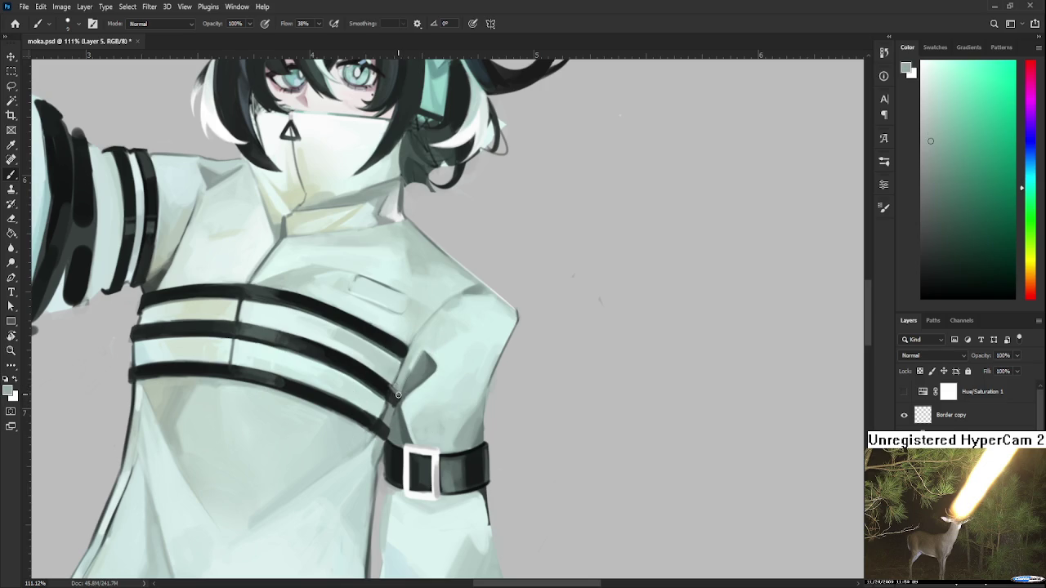
pyautogui.keyDown('alt'); pyautogui.click(396, 397); pyautogui.keyUp('alt')
pyautogui.keyDown('alt'); pyautogui.click(388, 380); pyautogui.keyUp('alt')
pyautogui.keyDown('alt'); pyautogui.click(407, 361); pyautogui.keyUp('alt')
pyautogui.keyDown('alt'); pyautogui.scroll(-5, 408, 361); pyautogui.keyUp('alt')
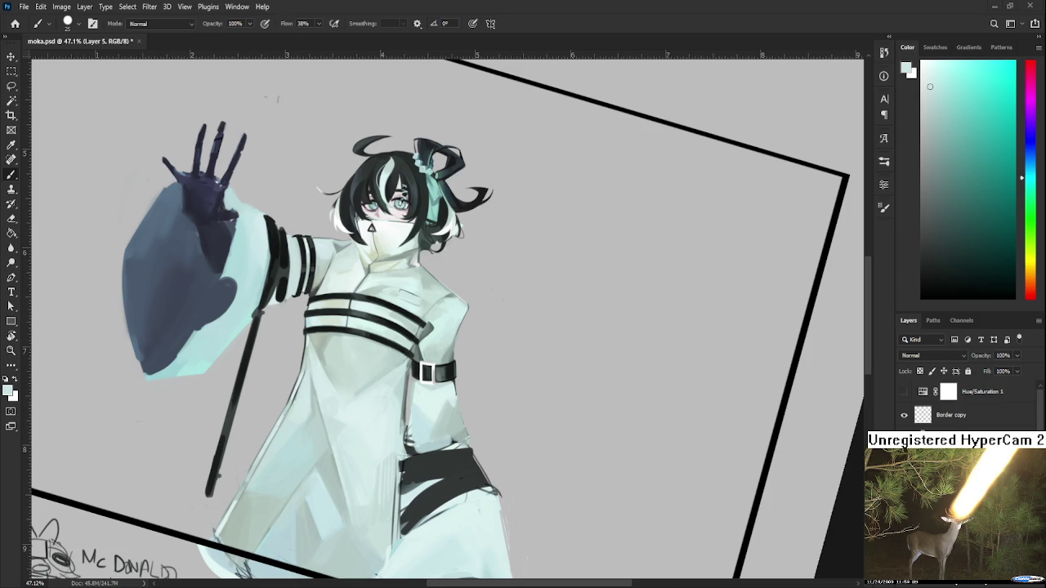
pyautogui.scroll(-2, 392, 352)
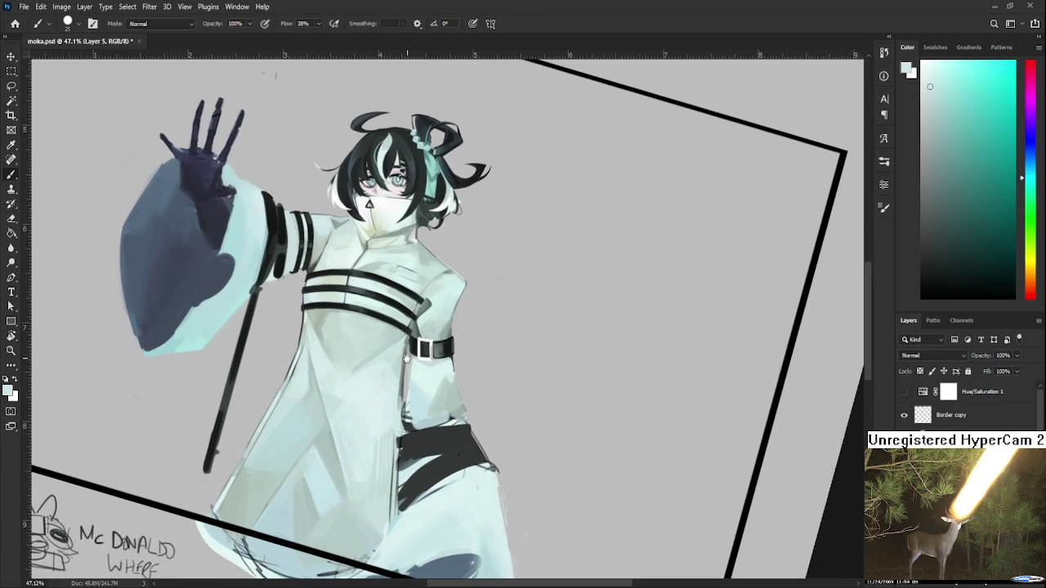
# Cover the dark fold line on the lower robe with lighter coat tones
pyautogui.keyDown('alt'); pyautogui.click(297, 358); pyautogui.keyUp('alt')
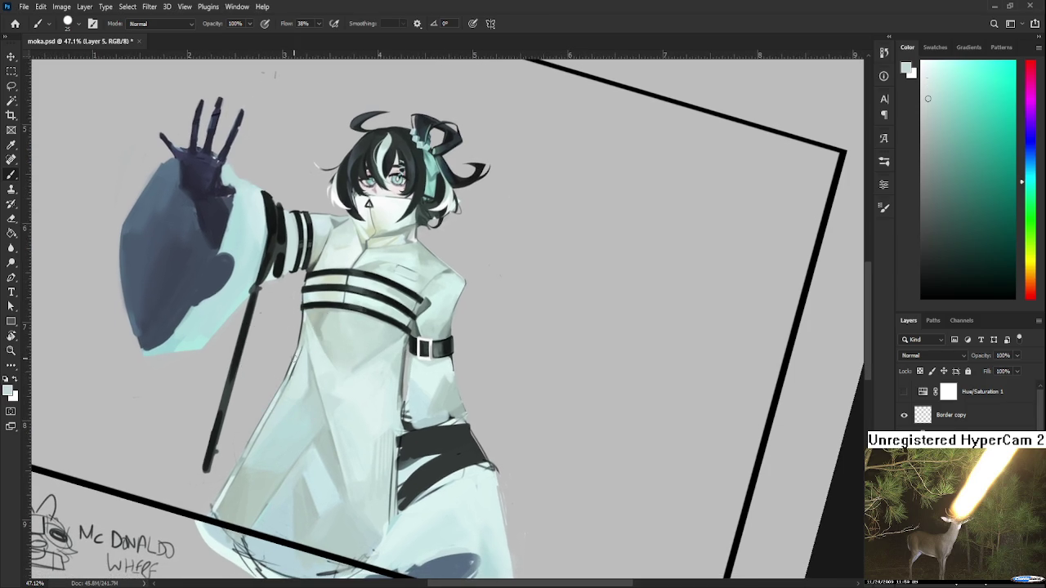
pyautogui.keyDown('alt'); pyautogui.click(407, 363); pyautogui.keyUp('alt')
pyautogui.keyDown('alt'); pyautogui.click(406, 382); pyautogui.keyUp('alt')
pyautogui.keyDown('alt'); pyautogui.click(406, 381); pyautogui.keyUp('alt')
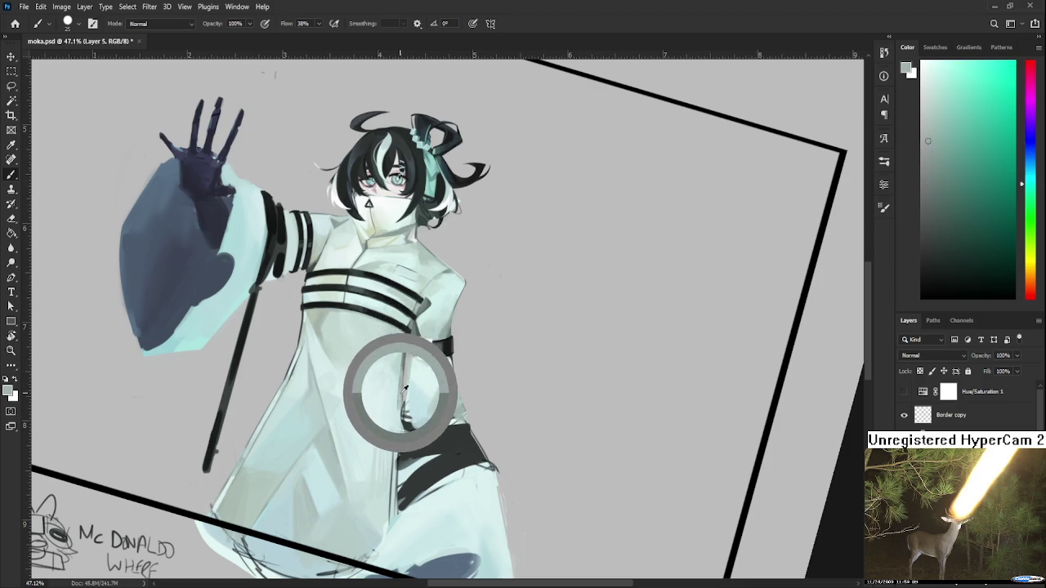
pyautogui.scroll(-1, 397, 412)
pyautogui.keyDown('alt'); pyautogui.click(400, 393); pyautogui.keyUp('alt')
pyautogui.moveTo(397, 401); pyautogui.dragTo(395, 461)
pyautogui.moveTo(396, 419); pyautogui.dragTo(394, 471)
pyautogui.keyDown('alt'); pyautogui.click(391, 435); pyautogui.keyUp('alt')
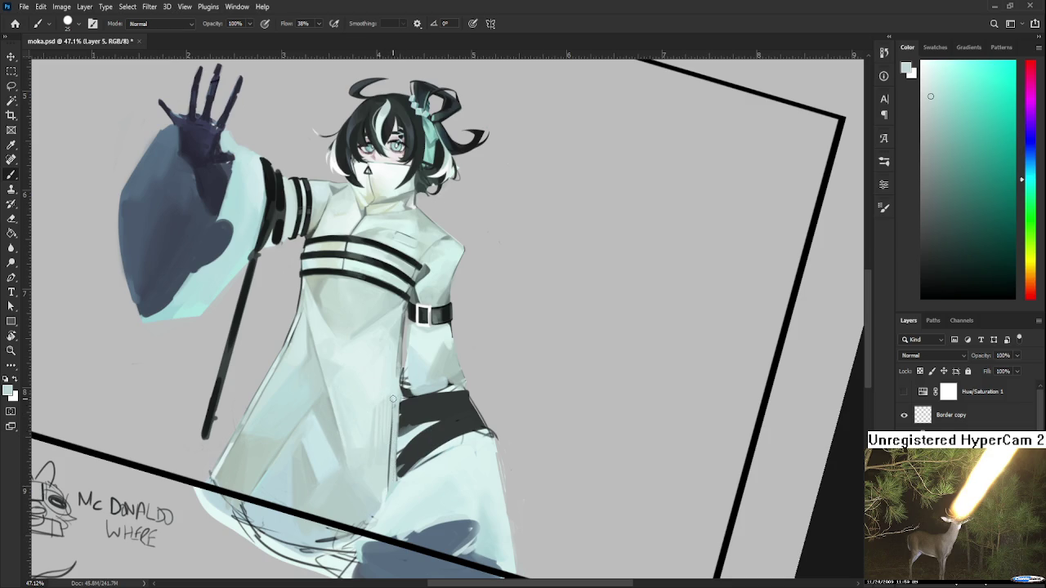
pyautogui.moveTo(391, 435); pyautogui.dragTo(394, 401)
# Smooth the waist shading above the belt with teal and cyan tones at brush size 15
pyautogui.moveTo(366, 451); pyautogui.dragTo(257, 454)
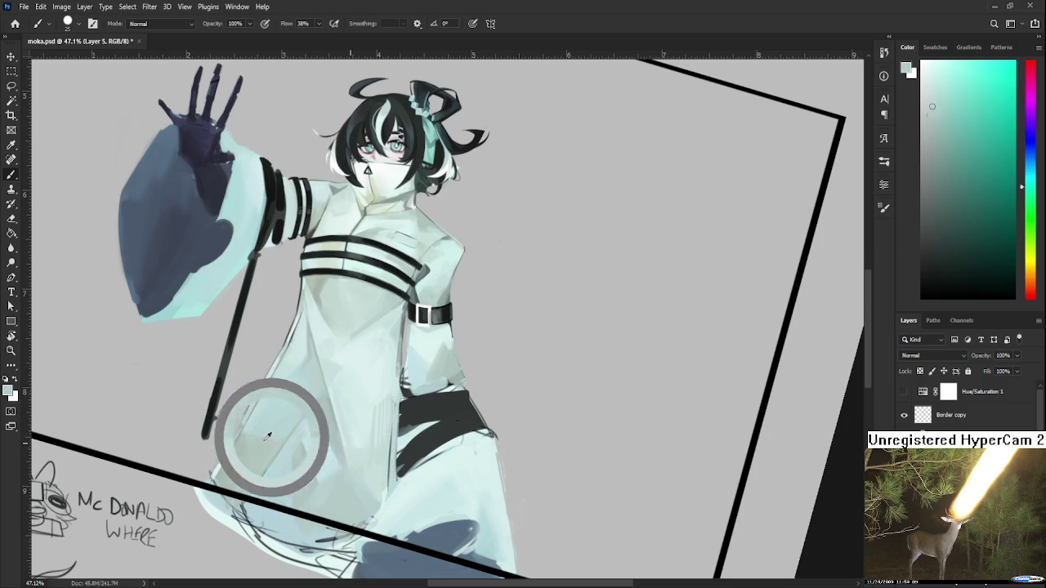
pyautogui.press('[')
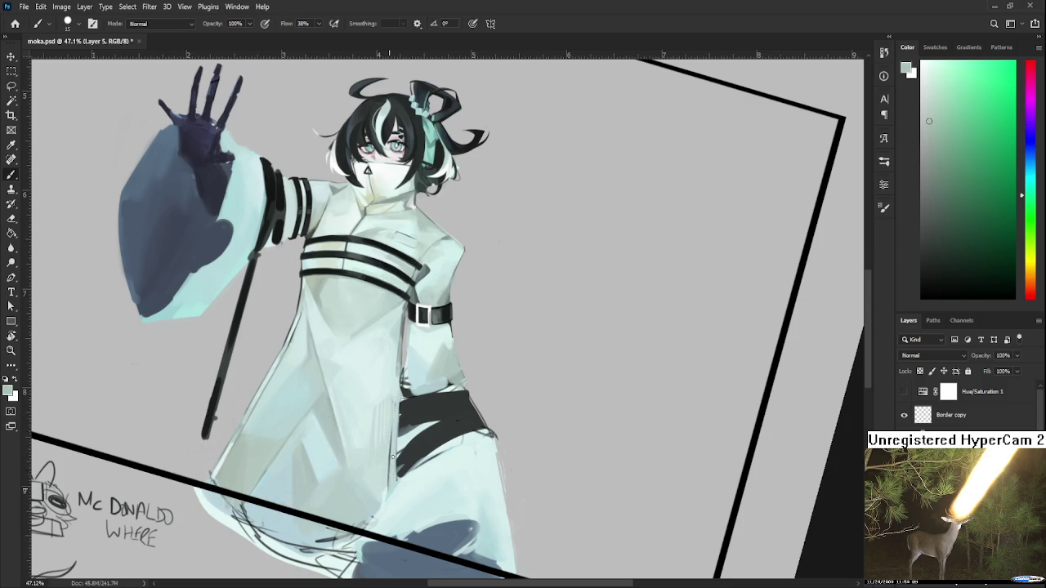
pyautogui.keyDown('alt'); pyautogui.click(399, 458); pyautogui.keyUp('alt')
pyautogui.keyDown('alt'); pyautogui.click(403, 372); pyautogui.keyUp('alt')
pyautogui.keyDown('alt'); pyautogui.moveTo(403, 372); pyautogui.dragTo(389, 347); pyautogui.keyUp('alt')
pyautogui.keyDown('alt'); pyautogui.click(397, 392); pyautogui.keyUp('alt')
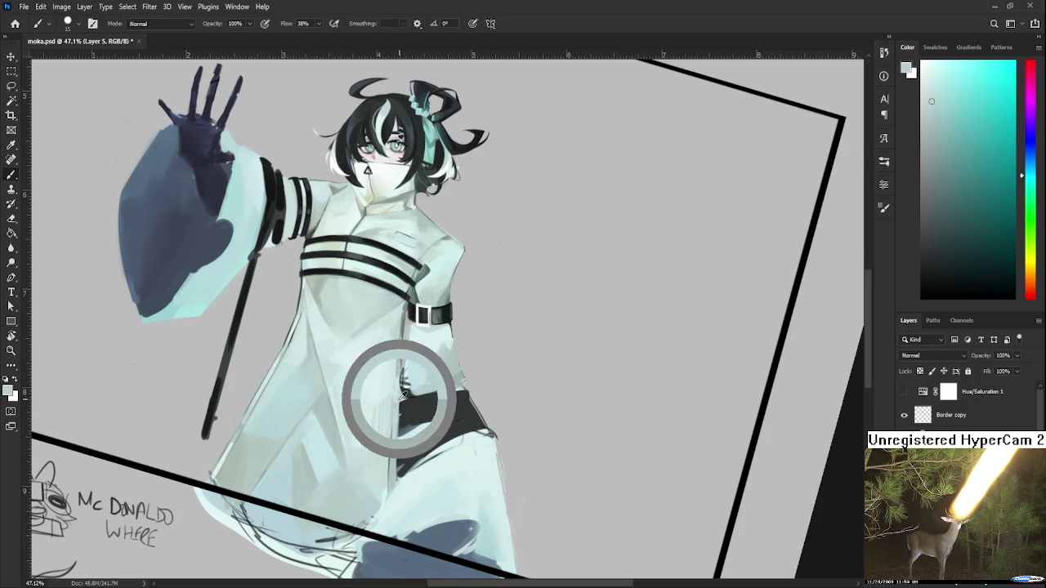
pyautogui.keyDown('alt'); pyautogui.click(400, 397); pyautogui.keyUp('alt')
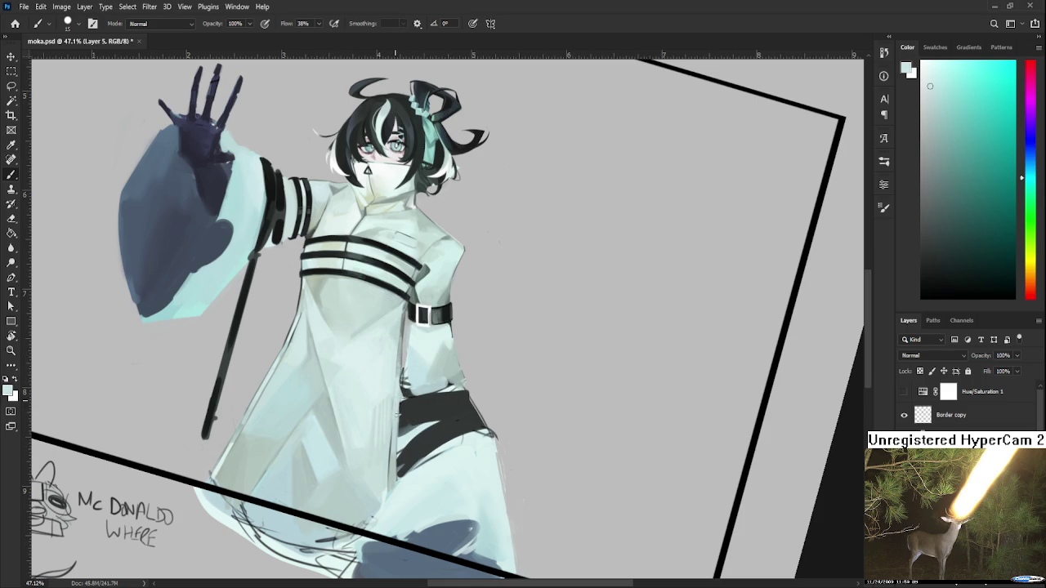
pyautogui.keyDown('alt'); pyautogui.click(273, 367); pyautogui.keyUp('alt')
pyautogui.moveTo(395, 401); pyautogui.dragTo(391, 446)
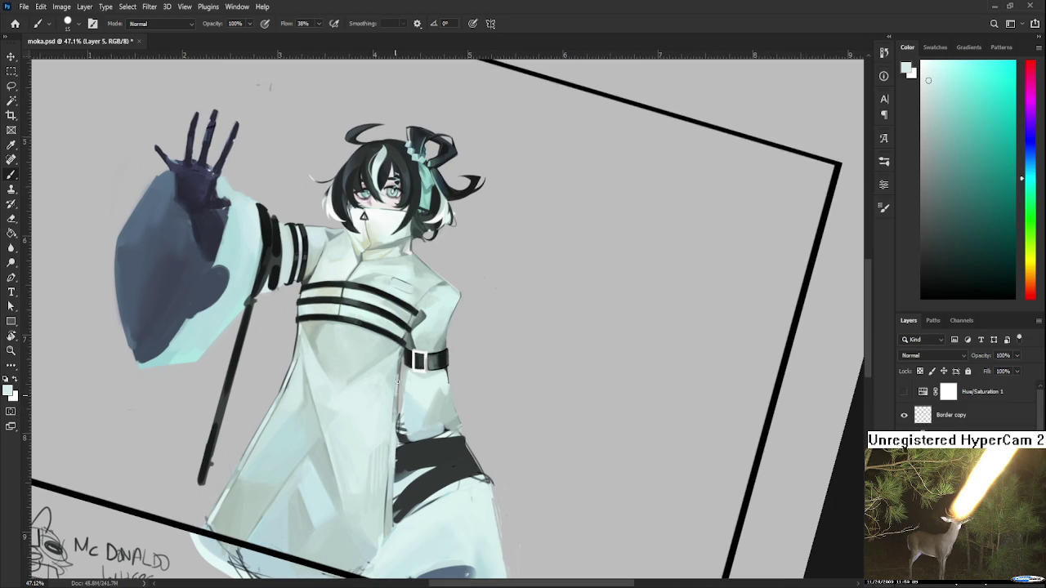
pyautogui.keyDown('alt'); pyautogui.click(400, 378); pyautogui.keyUp('alt')
pyautogui.keyDown('alt'); pyautogui.click(399, 381); pyautogui.keyUp('alt')
pyautogui.keyDown('alt'); pyautogui.click(400, 378); pyautogui.keyUp('alt')
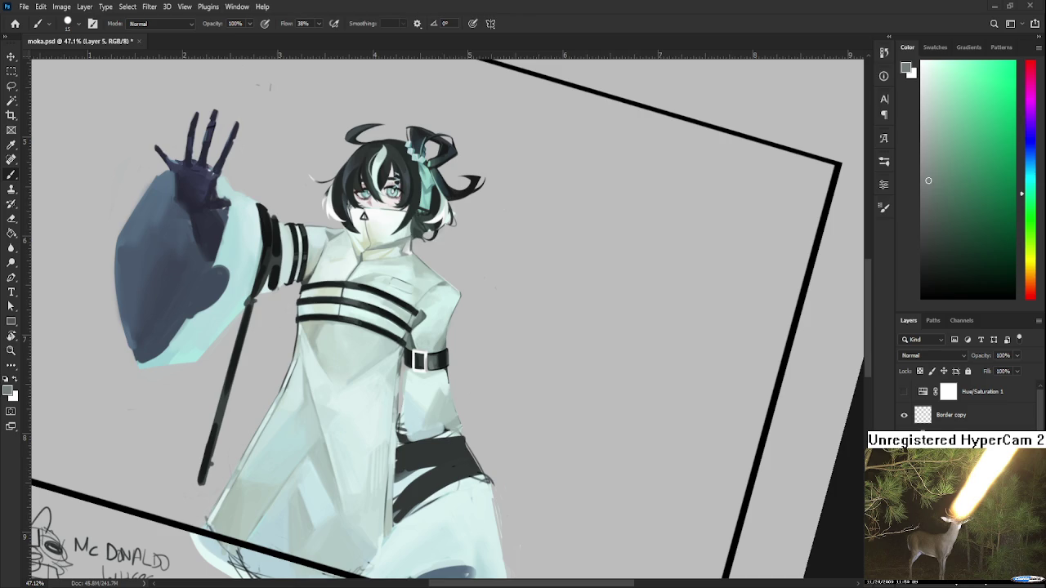
# Eyedrop a range of near-white, light teal and darker grey-teal tints from the coat
pyautogui.keyDown('alt'); pyautogui.click(398, 382); pyautogui.keyUp('alt')
pyautogui.keyDown('alt'); pyautogui.click(401, 372); pyautogui.keyUp('alt')
pyautogui.keyDown('alt'); pyautogui.click(399, 361); pyautogui.keyUp('alt')
pyautogui.keyDown('alt'); pyautogui.click(400, 350); pyautogui.keyUp('alt')
pyautogui.keyDown('alt'); pyautogui.click(400, 357); pyautogui.keyUp('alt')
pyautogui.keyDown('alt'); pyautogui.click(397, 360); pyautogui.keyUp('alt')
pyautogui.keyDown('alt'); pyautogui.click(397, 384); pyautogui.keyUp('alt')
pyautogui.keyDown('alt'); pyautogui.click(398, 395); pyautogui.keyUp('alt')
pyautogui.keyDown('alt'); pyautogui.click(398, 401); pyautogui.keyUp('alt')
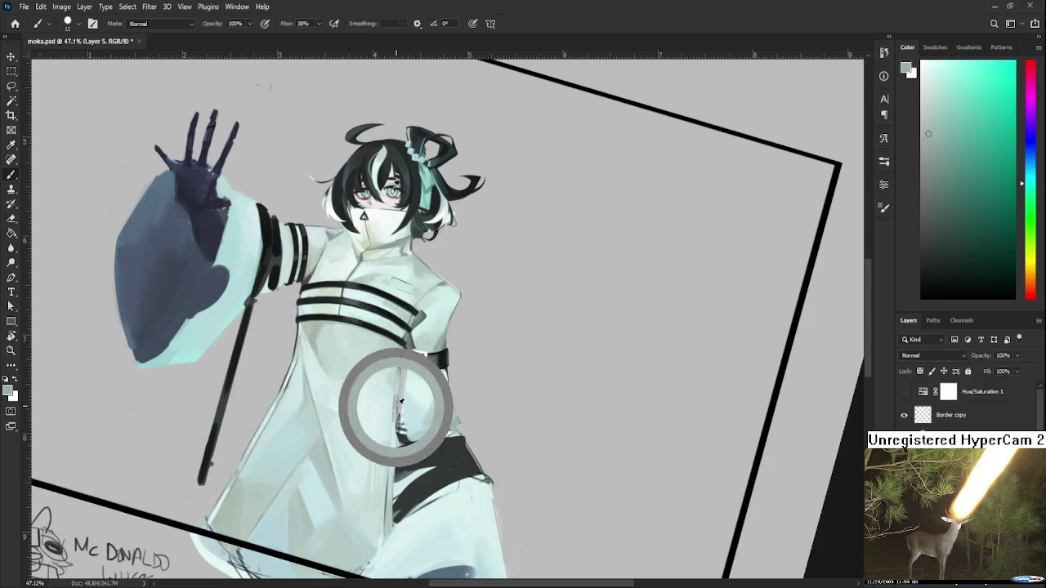
pyautogui.keyDown('alt'); pyautogui.click(397, 392); pyautogui.keyUp('alt')
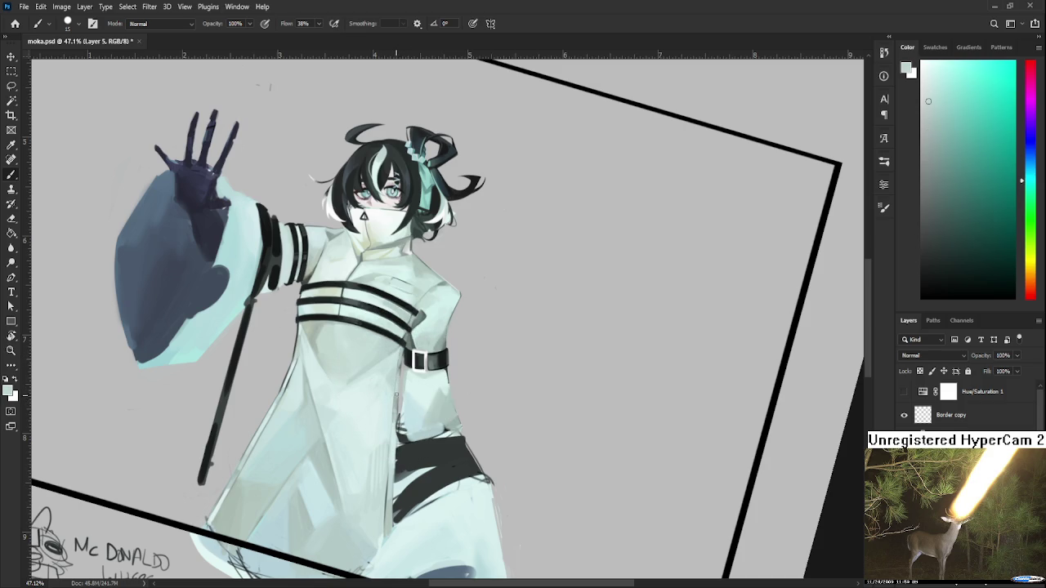
pyautogui.keyDown('alt'); pyautogui.click(397, 394); pyautogui.keyUp('alt')
pyautogui.keyDown('alt'); pyautogui.click(398, 407); pyautogui.keyUp('alt')
pyautogui.keyDown('alt'); pyautogui.click(394, 383); pyautogui.keyUp('alt')
# Dab short grey and lighter cyan-grey strokes along the robe's lower edge near the waist
pyautogui.keyDown('alt'); pyautogui.click(393, 409); pyautogui.keyUp('alt')
pyautogui.moveTo(391, 436); pyautogui.dragTo(403, 458)
pyautogui.keyDown('alt'); pyautogui.click(382, 439); pyautogui.keyUp('alt')
pyautogui.moveTo(397, 418); pyautogui.dragTo(401, 436)
pyautogui.keyDown('alt'); pyautogui.click(375, 439); pyautogui.keyUp('alt')
pyautogui.keyDown('alt'); pyautogui.click(418, 328); pyautogui.keyUp('alt')
# Pan over the figure and sample greyish-teal and lighter coat tones
pyautogui.moveTo(335, 381); pyautogui.dragTo(437, 369)
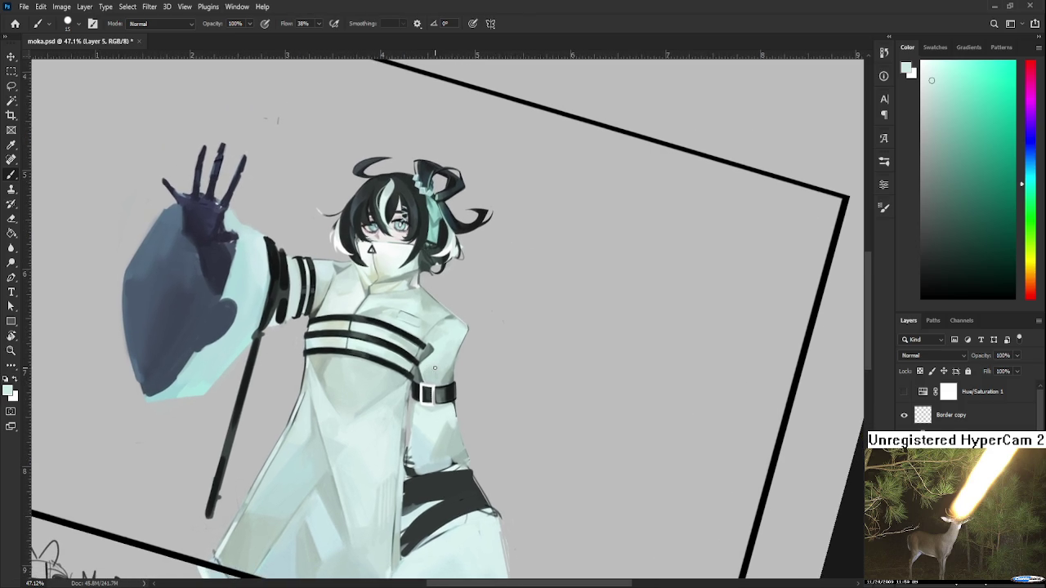
pyautogui.keyDown('alt'); pyautogui.click(436, 347); pyautogui.keyUp('alt')
pyautogui.keyDown('alt'); pyautogui.click(426, 352); pyautogui.keyUp('alt')
pyautogui.moveTo(446, 346); pyautogui.dragTo(449, 312)
pyautogui.keyDown('alt'); pyautogui.click(439, 315); pyautogui.keyUp('alt')
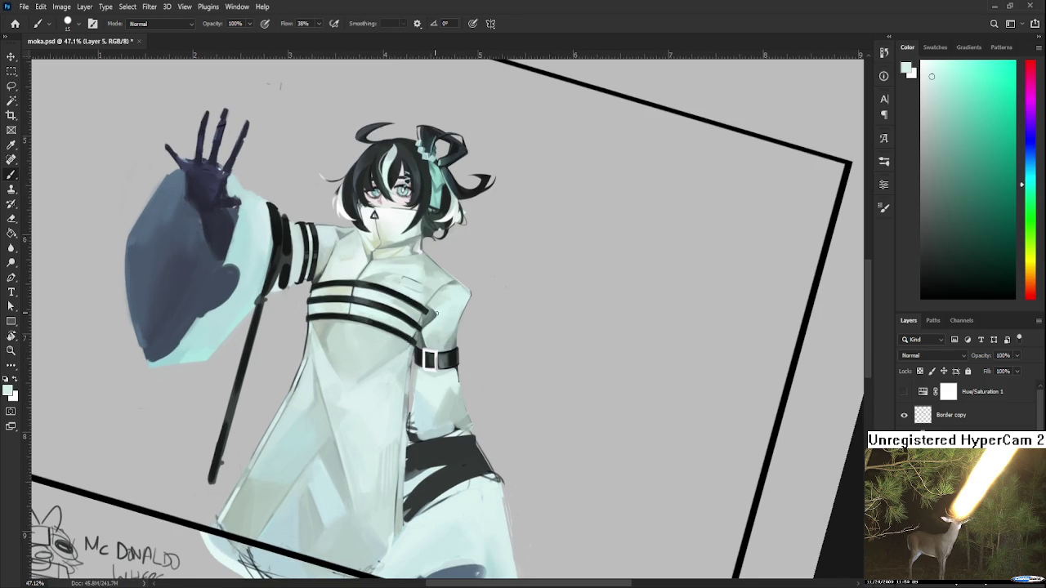
# Zoom to 51.8%, pan, and sample lighter and darker tones from the shoulder
pyautogui.scroll(-3, 496, 347)
pyautogui.scroll(4, 434, 266)
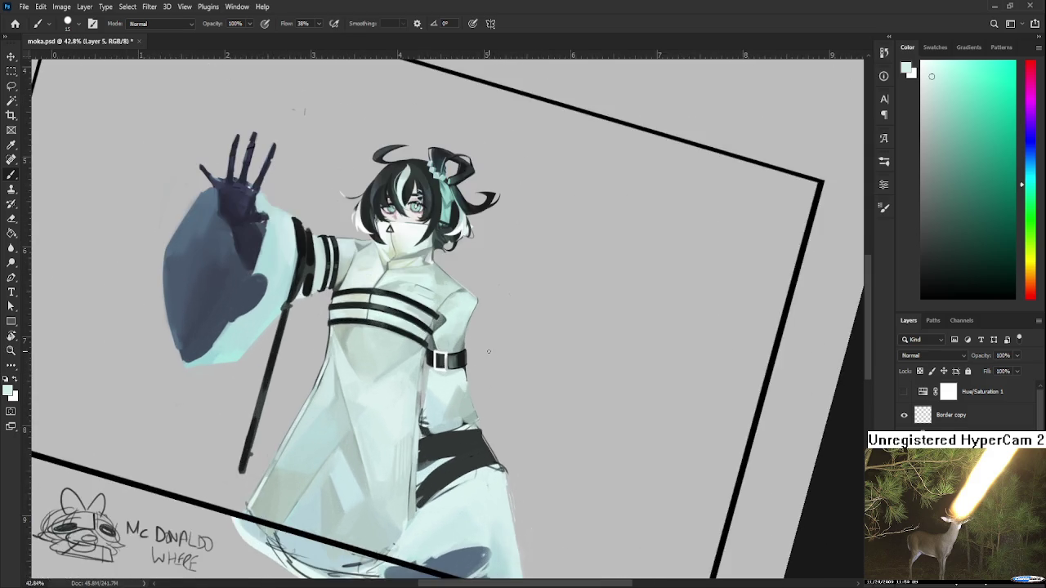
pyautogui.moveTo(434, 266); pyautogui.dragTo(436, 301)
pyautogui.keyDown('alt'); pyautogui.click(439, 309); pyautogui.keyUp('alt')
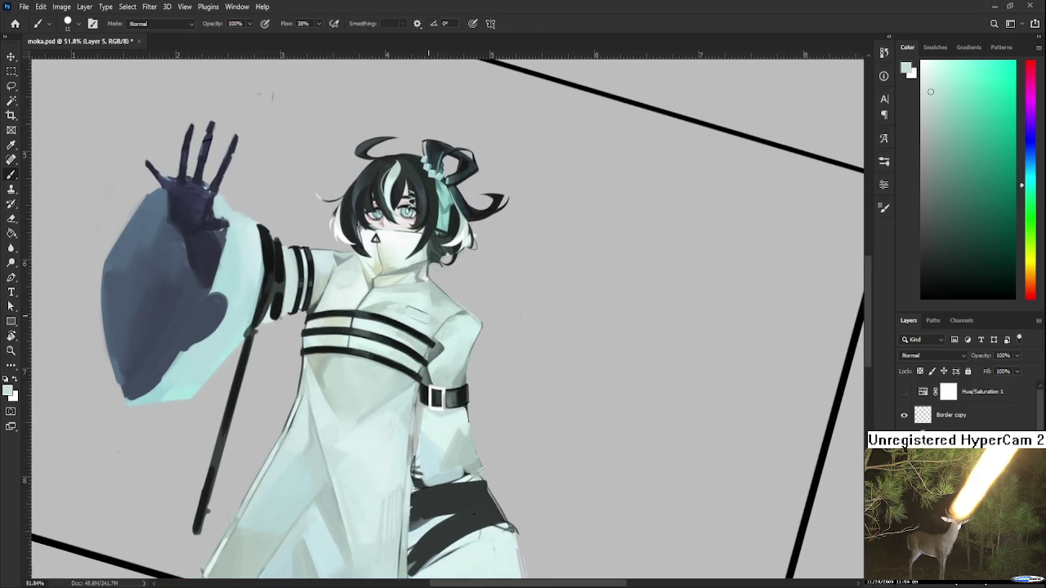
pyautogui.keyDown('alt'); pyautogui.click(449, 318); pyautogui.keyUp('alt')
pyautogui.keyDown('alt'); pyautogui.click(454, 311); pyautogui.keyUp('alt')
pyautogui.keyDown('alt'); pyautogui.click(448, 315); pyautogui.keyUp('alt')
pyautogui.keyDown('alt'); pyautogui.click(459, 323); pyautogui.keyUp('alt')
pyautogui.keyDown('alt'); pyautogui.click(459, 317); pyautogui.keyUp('alt')
pyautogui.keyDown('alt'); pyautogui.click(463, 319); pyautogui.keyUp('alt')
# Paint light strokes along the lower coat edge, resampling edge tints between strokes
pyautogui.moveTo(414, 407)
pyautogui.mouseDown()
pyautogui.moveTo(445, 430)
pyautogui.moveTo(425, 470)
pyautogui.moveTo(435, 463)
pyautogui.mouseUp()
pyautogui.keyDown('alt'); pyautogui.click(444, 429); pyautogui.keyUp('alt')
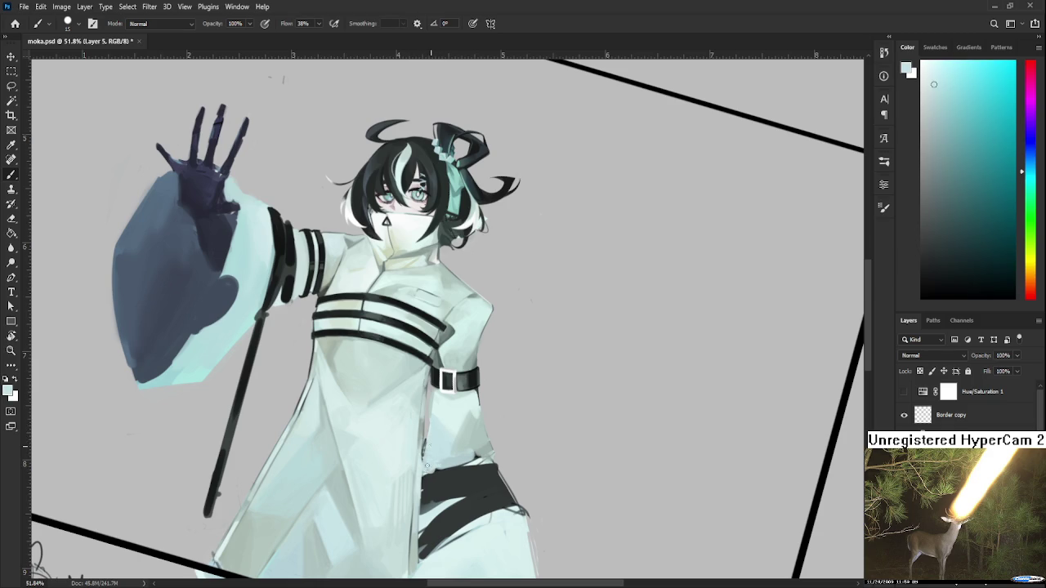
pyautogui.keyDown('alt'); pyautogui.click(442, 443); pyautogui.keyUp('alt')
pyautogui.keyDown('alt'); pyautogui.click(438, 464); pyautogui.keyUp('alt')
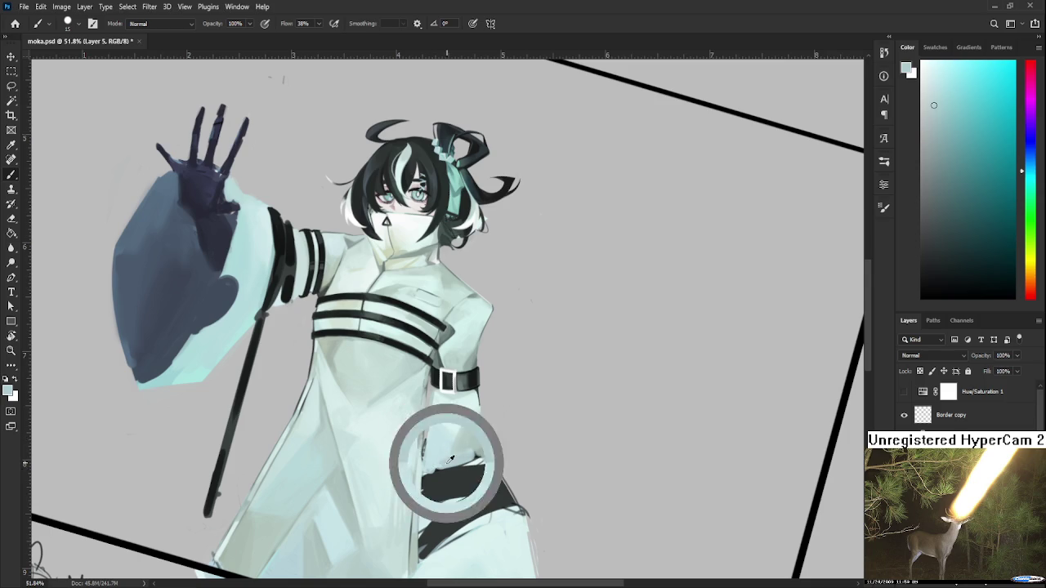
pyautogui.keyDown('alt'); pyautogui.click(441, 463); pyautogui.keyUp('alt')
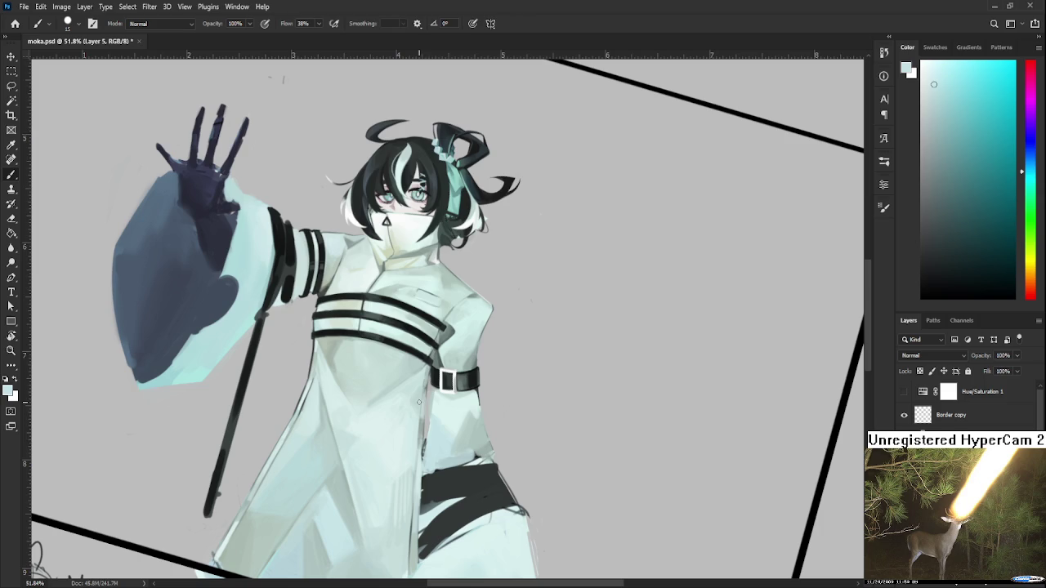
pyautogui.keyDown('alt'); pyautogui.click(425, 456); pyautogui.keyUp('alt')
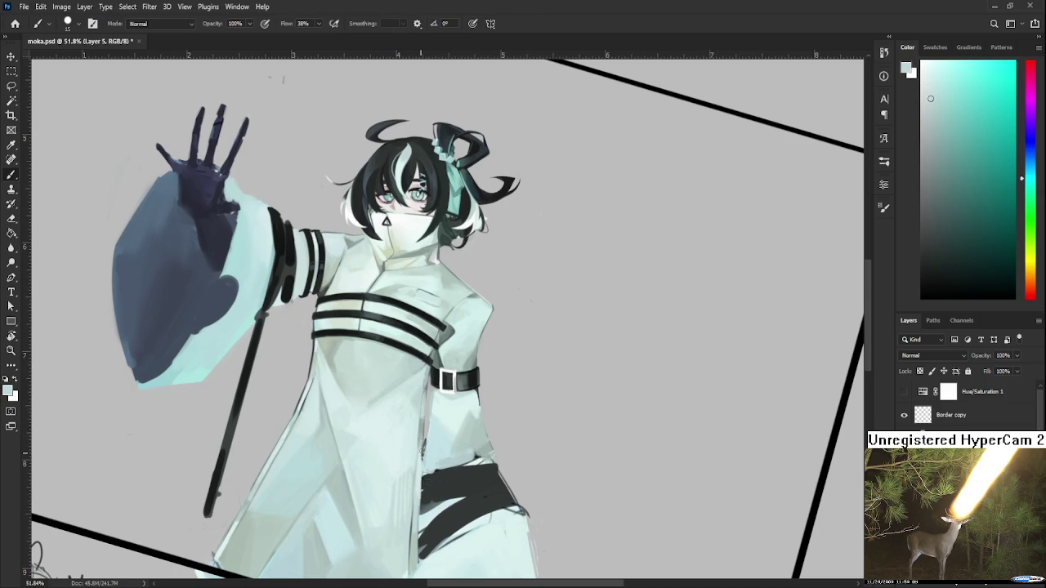
pyautogui.press('e')
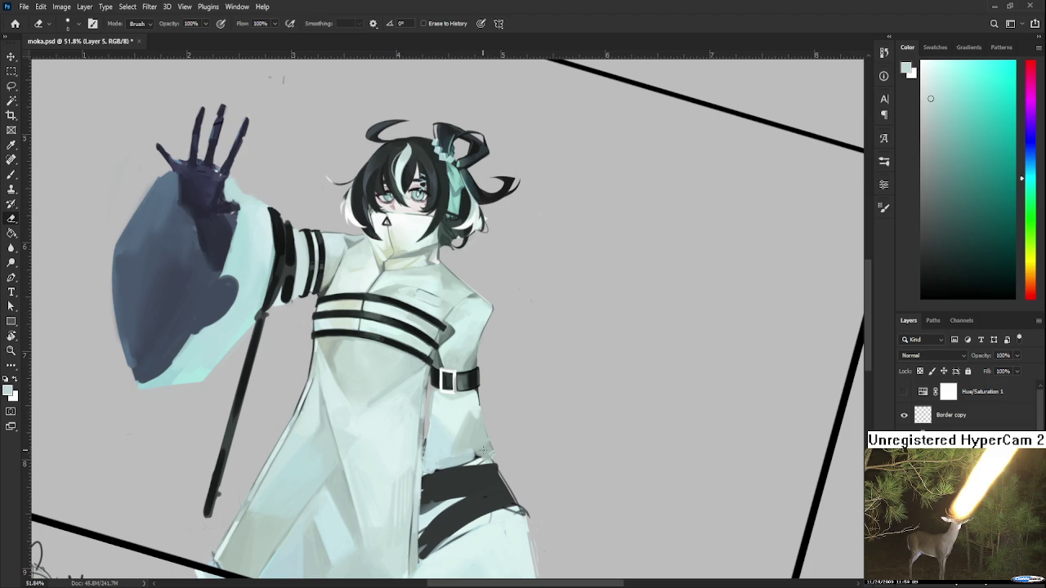
# With the Brush, sample the dark belt and several coat tones, ending on a light grey-green
pyautogui.press('b')
pyautogui.keyDown('alt'); pyautogui.click(483, 444); pyautogui.keyUp('alt')
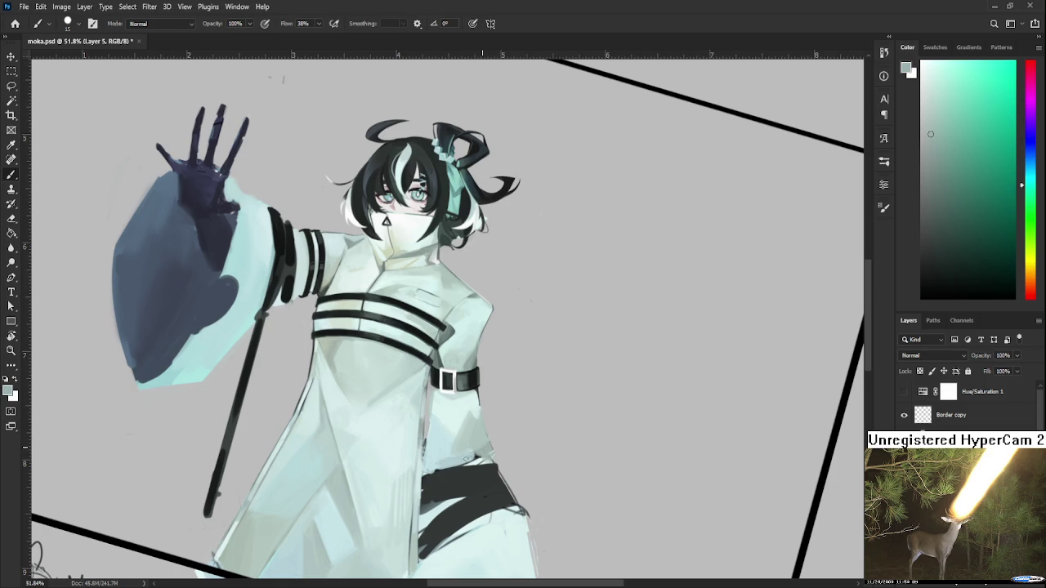
pyautogui.keyDown('alt'); pyautogui.click(464, 455); pyautogui.keyUp('alt')
pyautogui.keyDown('alt'); pyautogui.click(485, 445); pyautogui.keyUp('alt')
pyautogui.keyDown('alt'); pyautogui.click(482, 455); pyautogui.keyUp('alt')
pyautogui.keyDown('alt'); pyautogui.click(480, 437); pyautogui.keyUp('alt')
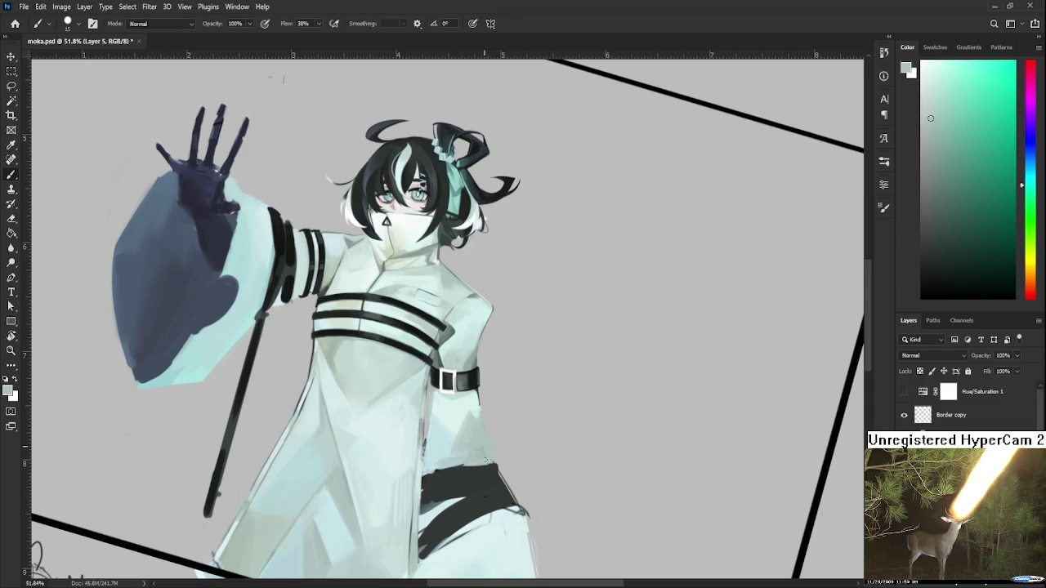
pyautogui.keyDown('alt'); pyautogui.click(482, 386); pyautogui.keyUp('alt')
pyautogui.keyDown('alt'); pyautogui.click(486, 448); pyautogui.keyUp('alt')
pyautogui.keyDown('alt'); pyautogui.click(488, 447); pyautogui.keyUp('alt')
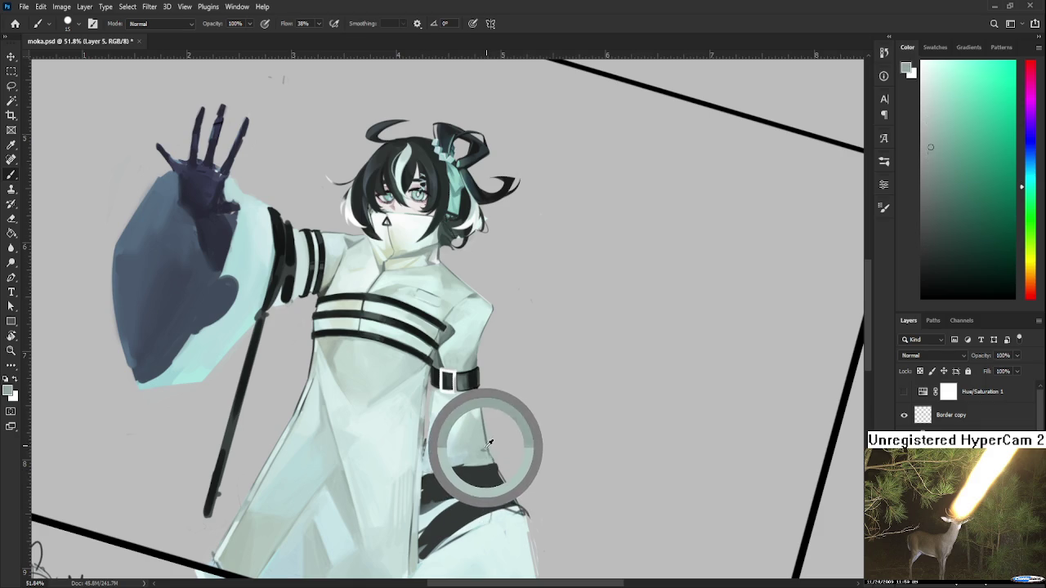
pyautogui.keyDown('alt'); pyautogui.click(485, 441); pyautogui.keyUp('alt')
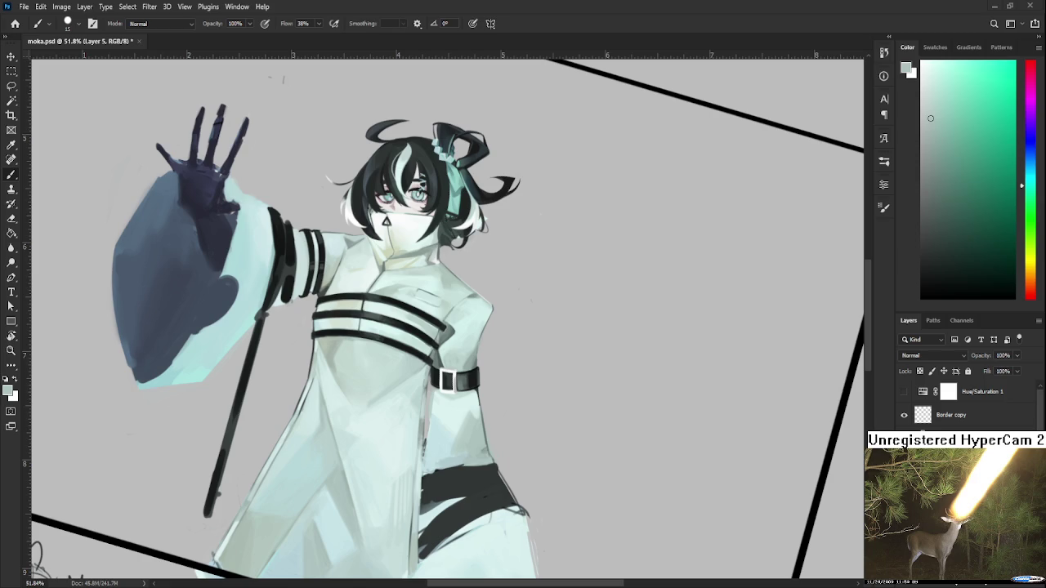
# Set the foreground to a light cyan-grey nudged slightly greener in the Color panel
pyautogui.keyDown('alt'); pyautogui.click(452, 458); pyautogui.keyUp('alt')
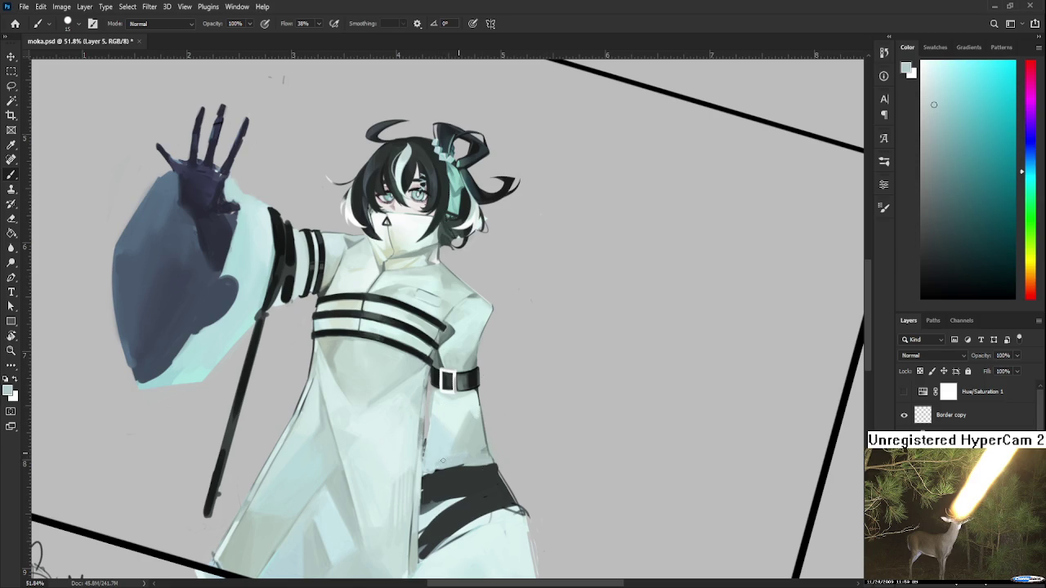
pyautogui.keyDown('alt'); pyautogui.click(439, 474); pyautogui.keyUp('alt')
pyautogui.keyDown('alt'); pyautogui.click(433, 464); pyautogui.keyUp('alt')
pyautogui.keyDown('alt'); pyautogui.click(480, 459); pyautogui.keyUp('alt')
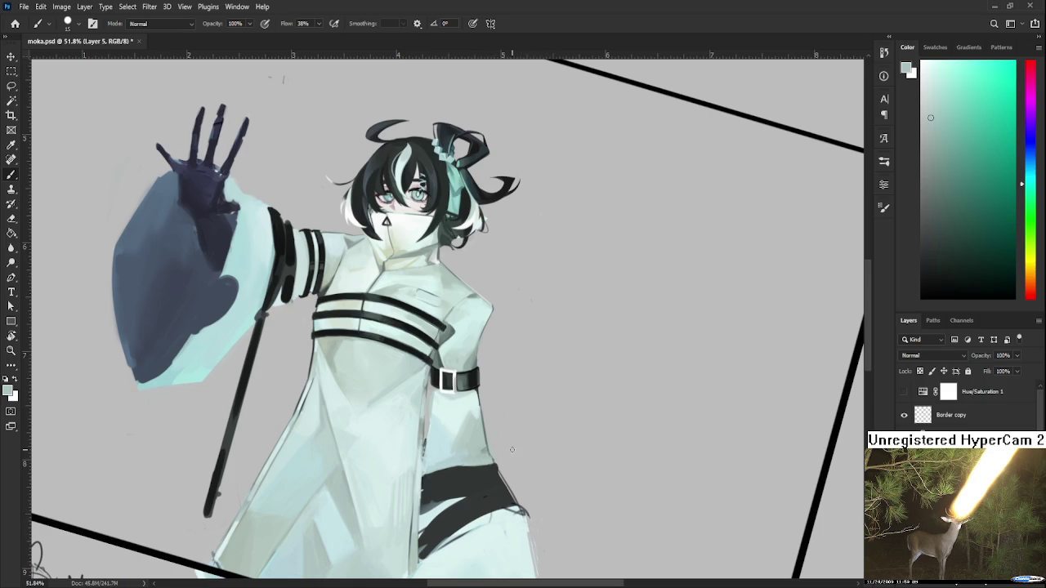
# Tilt the canvas view about 8 degrees and sample the dark armband colour
pyautogui.press('r')
pyautogui.moveTo(466, 482)
pyautogui.mouseDown()
pyautogui.moveTo(508, 511)
pyautogui.moveTo(506, 381)
pyautogui.mouseUp()
pyautogui.keyDown('alt'); pyautogui.click(507, 340); pyautogui.keyUp('alt')
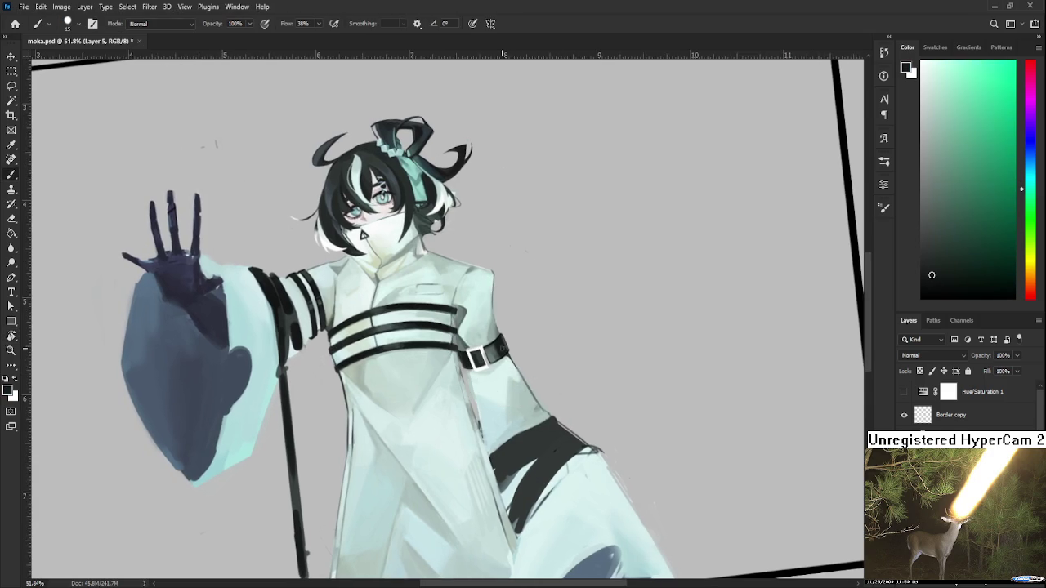
pyautogui.scroll(-1, 506, 341)
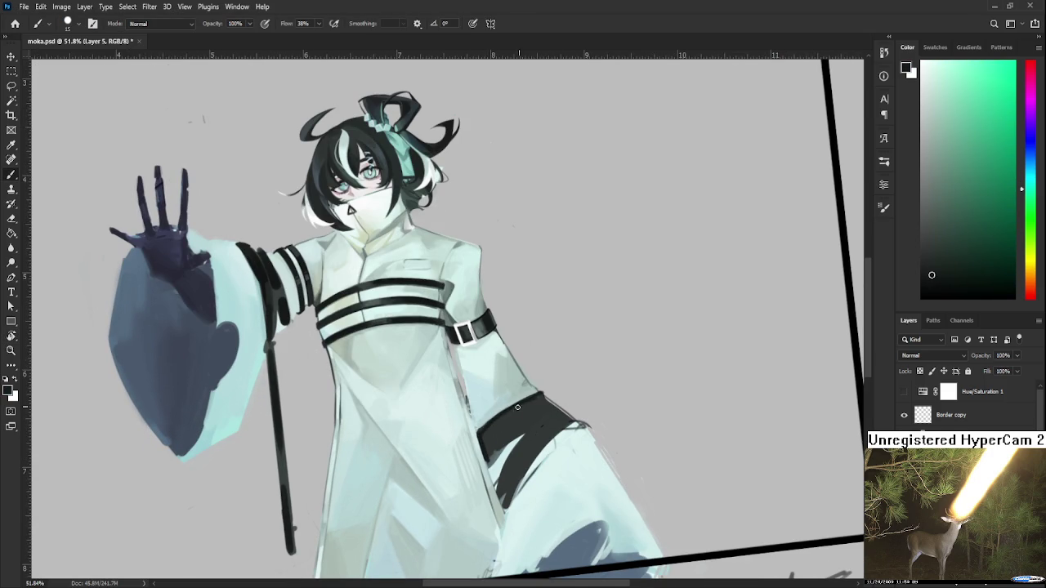
# Paint black over the thigh band, thickening it and extending its upper edge, undoing misplaced strokes
pyautogui.moveTo(491, 459); pyautogui.dragTo(538, 423)
pyautogui.moveTo(491, 464)
pyautogui.mouseDown()
pyautogui.moveTo(570, 409)
pyautogui.moveTo(546, 399)
pyautogui.moveTo(499, 421)
pyautogui.moveTo(510, 419)
pyautogui.moveTo(490, 457)
pyautogui.moveTo(543, 413)
pyautogui.moveTo(529, 415)
pyautogui.moveTo(559, 409)
pyautogui.mouseUp()
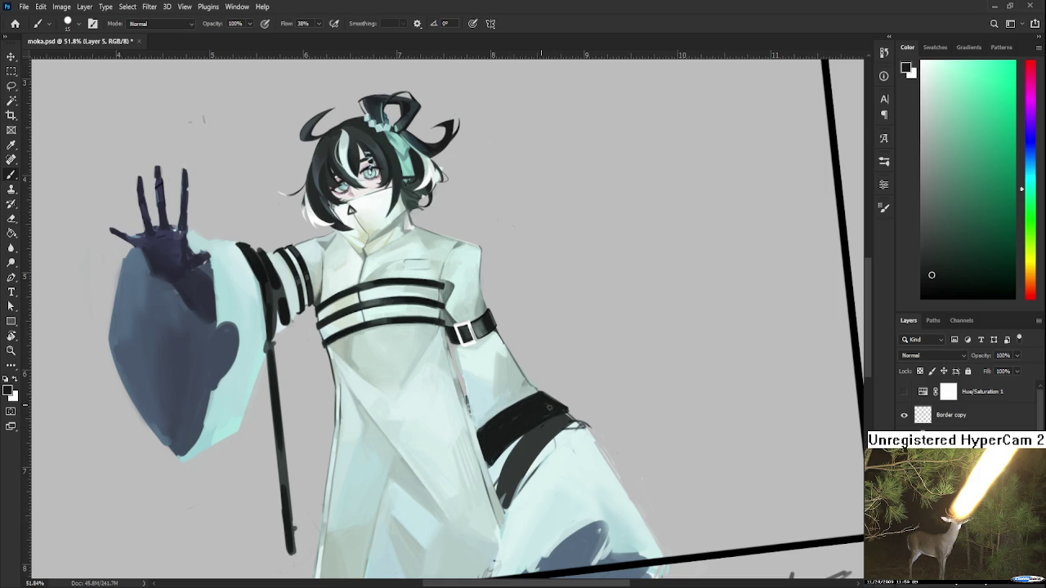
pyautogui.moveTo(480, 433); pyautogui.dragTo(529, 402)
pyautogui.moveTo(481, 437); pyautogui.dragTo(540, 393)
pyautogui.hotkey('ctrl', 'z')
pyautogui.moveTo(481, 433); pyautogui.dragTo(536, 397)
pyautogui.hotkey('ctrl', 'z')
pyautogui.moveTo(484, 430); pyautogui.dragTo(543, 392)
pyautogui.moveTo(494, 419); pyautogui.dragTo(539, 398)
# Zoom out, reset colours to default black, and add a new layer
pyautogui.scroll(-3, 278, 423)
pyautogui.scroll(-3, 278, 422)
pyautogui.press('d')
pyautogui.hotkey('ctrl', 'shift', 'alt', 'n')
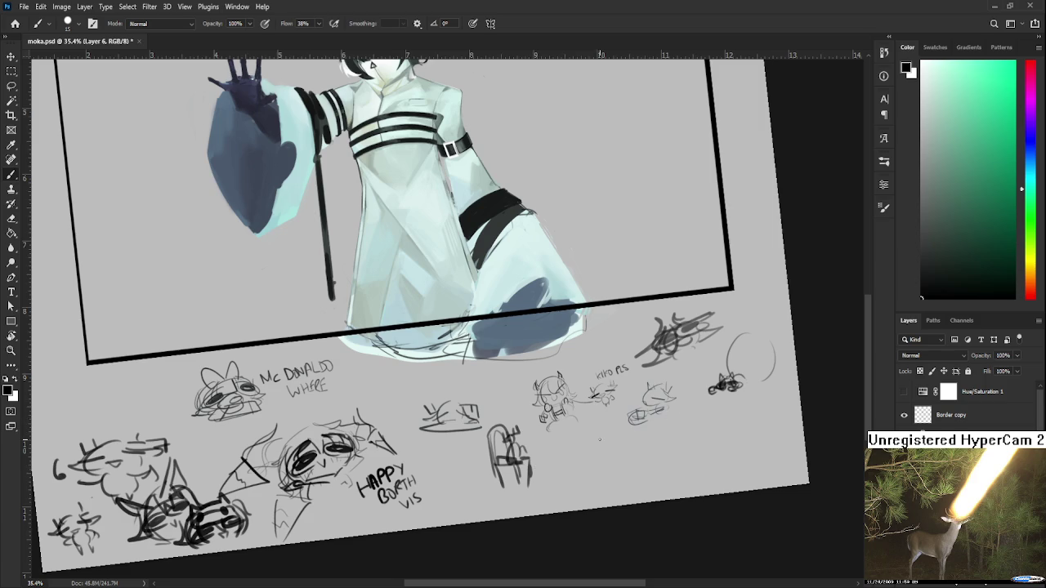
# Doodle a small circle sketch with a few short strokes in the margin below the frame
pyautogui.moveTo(600, 439); pyautogui.dragTo(613, 448)
pyautogui.moveTo(606, 440)
pyautogui.mouseDown()
pyautogui.moveTo(613, 446)
pyautogui.moveTo(598, 446)
pyautogui.moveTo(639, 462)
pyautogui.mouseUp()
pyautogui.moveTo(638, 451)
pyautogui.mouseDown()
pyautogui.moveTo(645, 457)
pyautogui.moveTo(638, 448)
pyautogui.moveTo(614, 462)
pyautogui.mouseUp()
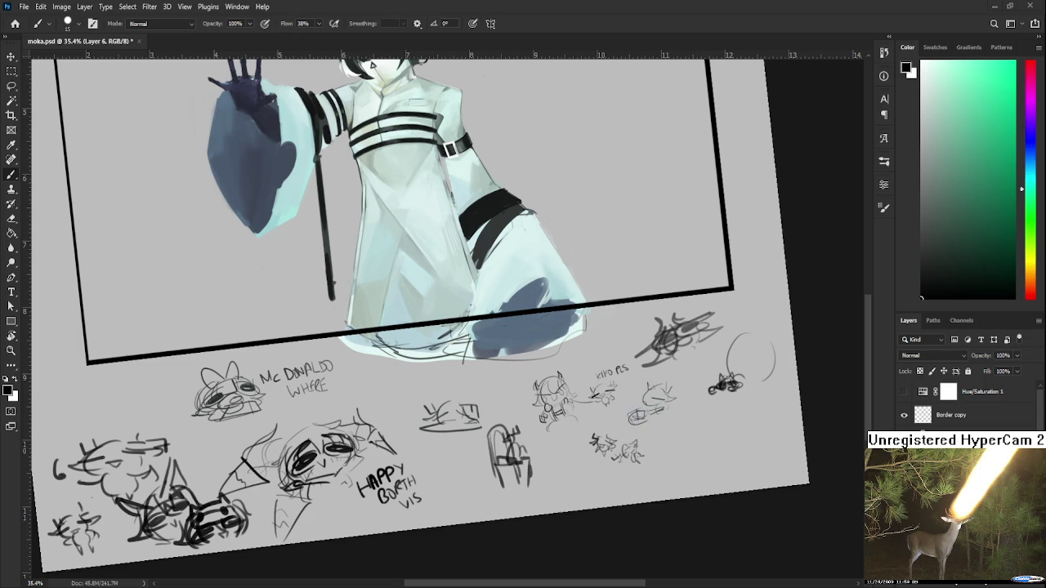
pyautogui.moveTo(534, 182)
pyautogui.mouseDown()
pyautogui.moveTo(566, 424)
pyautogui.moveTo(551, 465)
pyautogui.mouseUp()
# Enlarge the brush and sample light sleeve and dark armband tones
pyautogui.press('r')
pyautogui.scroll(3, 581, 474)
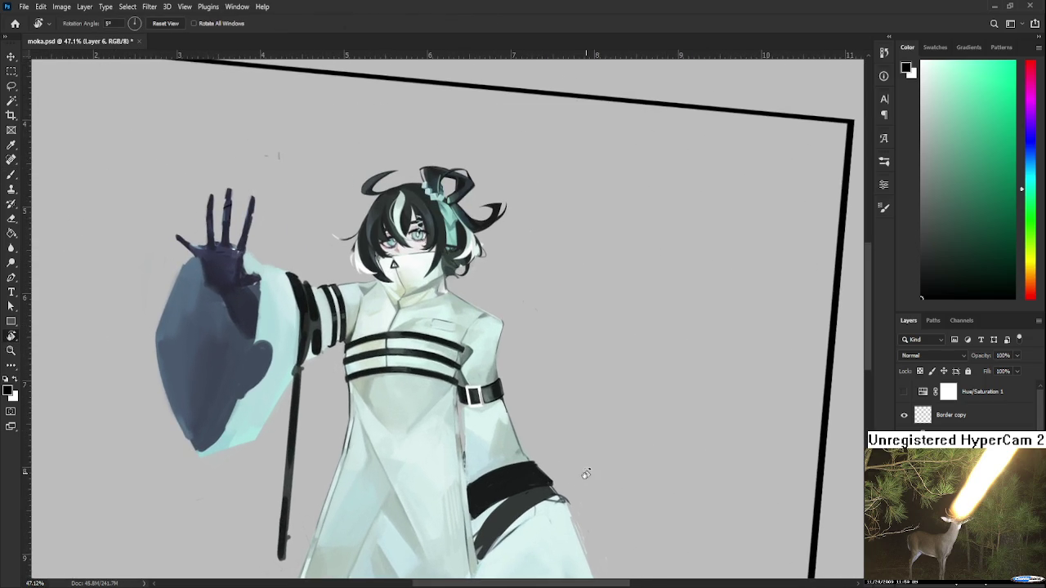
pyautogui.press('b')
pyautogui.keyDown('alt'); pyautogui.click(484, 393); pyautogui.keyUp('alt')
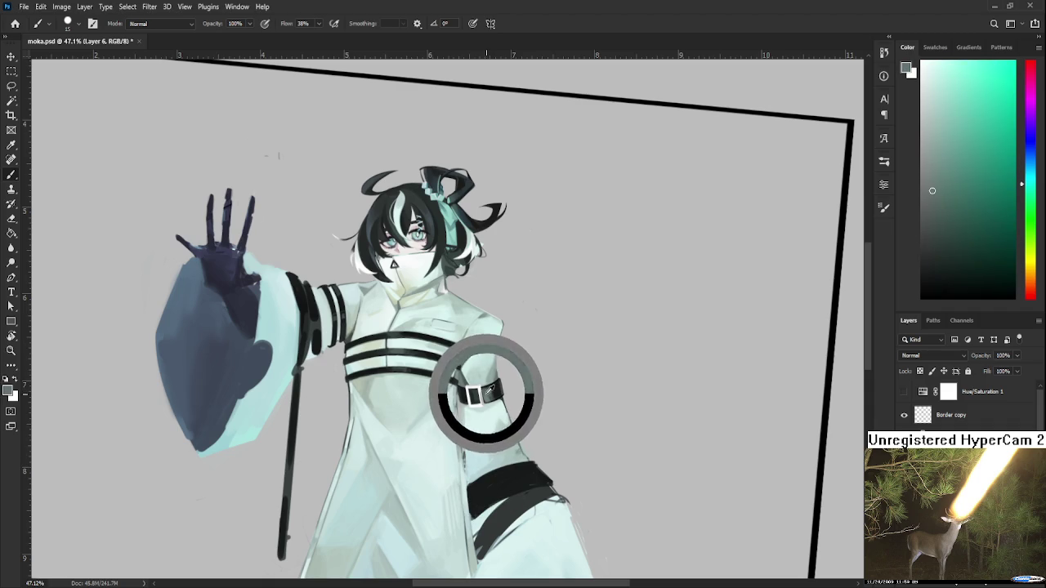
pyautogui.press(']')
pyautogui.press(']')
pyautogui.press(']')
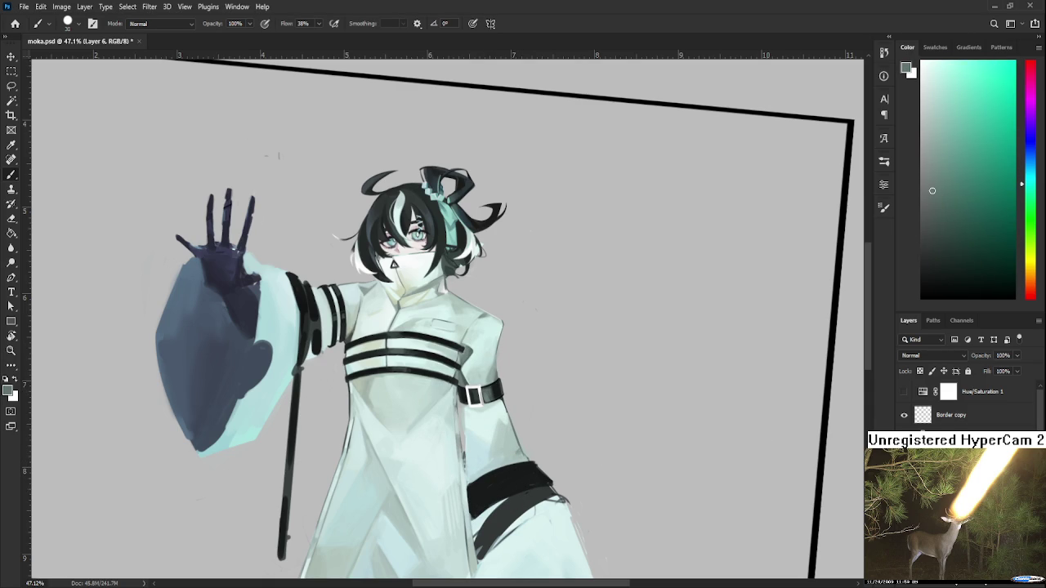
pyautogui.keyDown('alt'); pyautogui.click(515, 474); pyautogui.keyUp('alt')
pyautogui.keyDown('alt'); pyautogui.click(523, 474); pyautogui.keyUp('alt')
pyautogui.keyDown('alt'); pyautogui.click(499, 432); pyautogui.keyUp('alt')
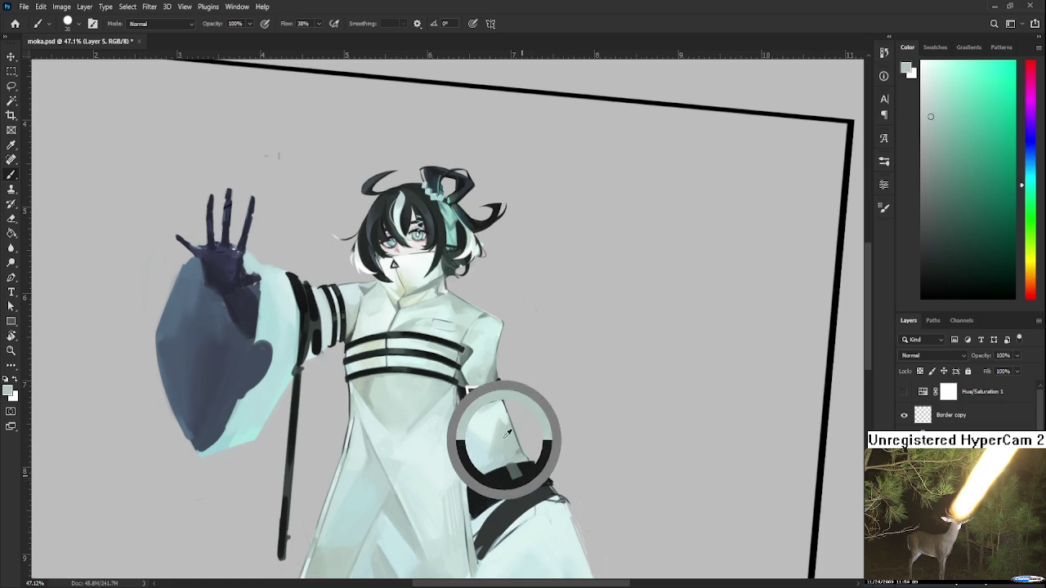
pyautogui.keyDown('alt'); pyautogui.click(520, 480); pyautogui.keyUp('alt')
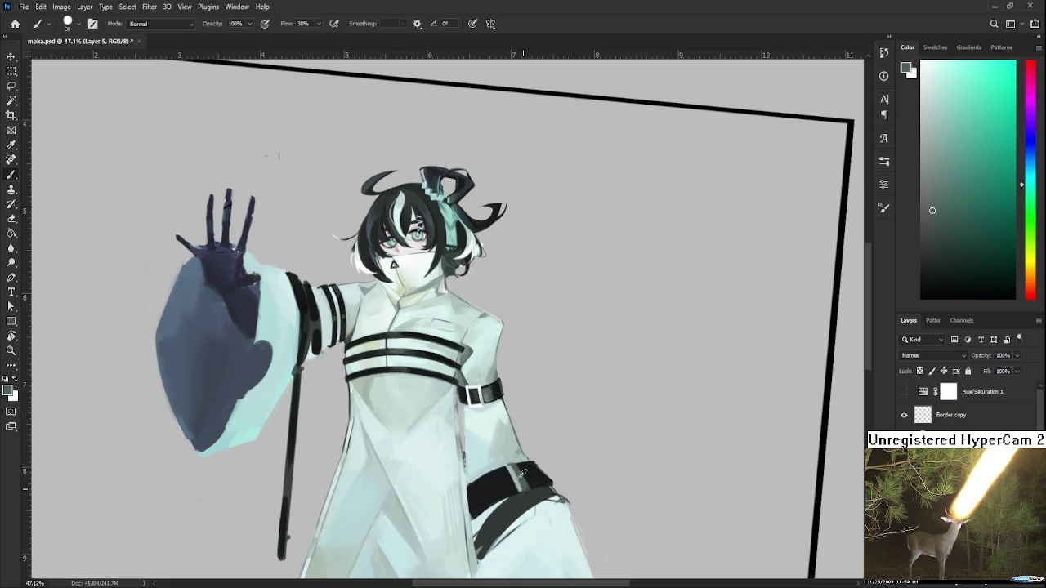
pyautogui.keyDown('alt'); pyautogui.click(524, 487); pyautogui.keyUp('alt')
pyautogui.keyDown('alt'); pyautogui.click(514, 488); pyautogui.keyUp('alt')
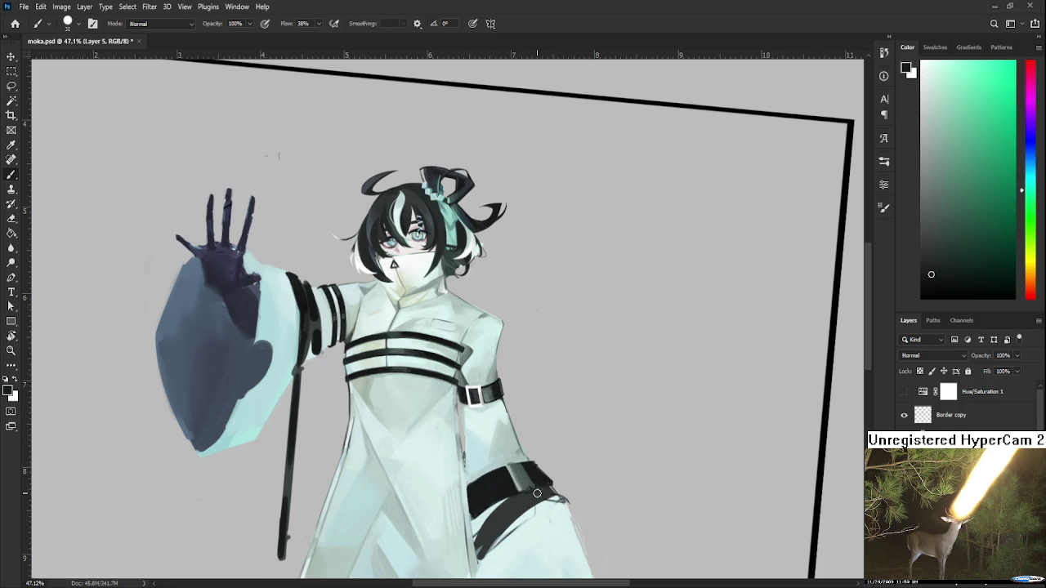
pyautogui.keyDown('alt'); pyautogui.click(541, 488); pyautogui.keyUp('alt')
# Model the black thigh belt with darker and lighter greys sampled from it
pyautogui.keyDown('alt'); pyautogui.click(516, 467); pyautogui.keyUp('alt')
pyautogui.keyDown('alt'); pyautogui.click(529, 479); pyautogui.keyUp('alt')
pyautogui.keyDown('alt'); pyautogui.click(521, 473); pyautogui.keyUp('alt')
pyautogui.keyDown('alt'); pyautogui.click(502, 486); pyautogui.keyUp('alt')
pyautogui.keyDown('alt'); pyautogui.click(515, 468); pyautogui.keyUp('alt')
pyautogui.keyDown('alt'); pyautogui.click(516, 473); pyautogui.keyUp('alt')
# Add hand-drawn letters below the McDonald doodle and a small curve beside the sketch figure
pyautogui.scroll(-4, 511, 474)
pyautogui.scroll(1, 511, 474)
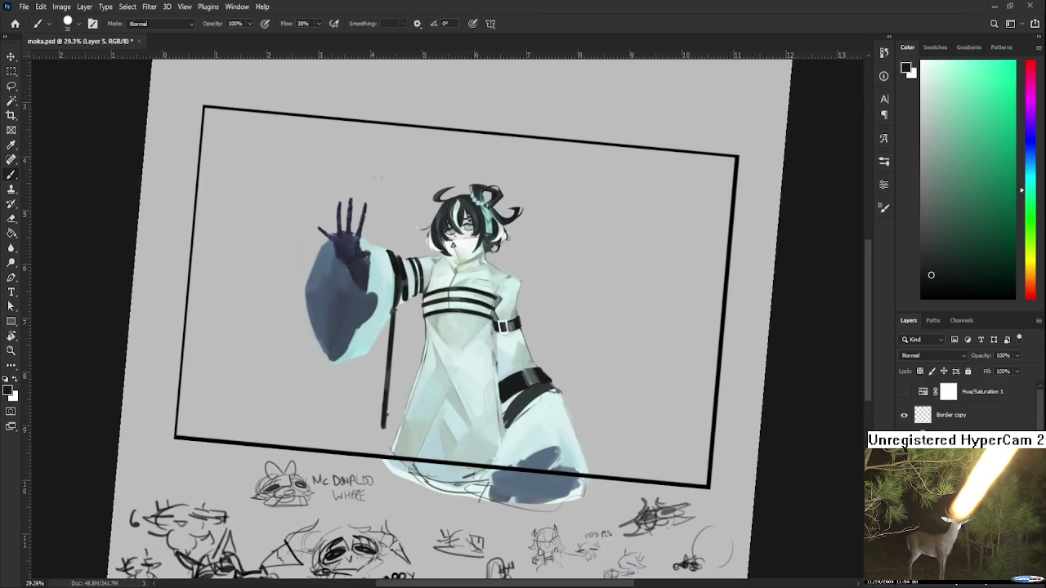
pyautogui.moveTo(415, 506)
pyautogui.mouseDown()
pyautogui.moveTo(410, 518)
pyautogui.moveTo(438, 521)
pyautogui.moveTo(426, 503)
pyautogui.moveTo(439, 511)
pyautogui.moveTo(420, 519)
pyautogui.moveTo(429, 520)
pyautogui.moveTo(418, 510)
pyautogui.mouseUp()
pyautogui.keyDown('alt'); pyautogui.scroll(3, 559, 408); pyautogui.keyUp('alt')
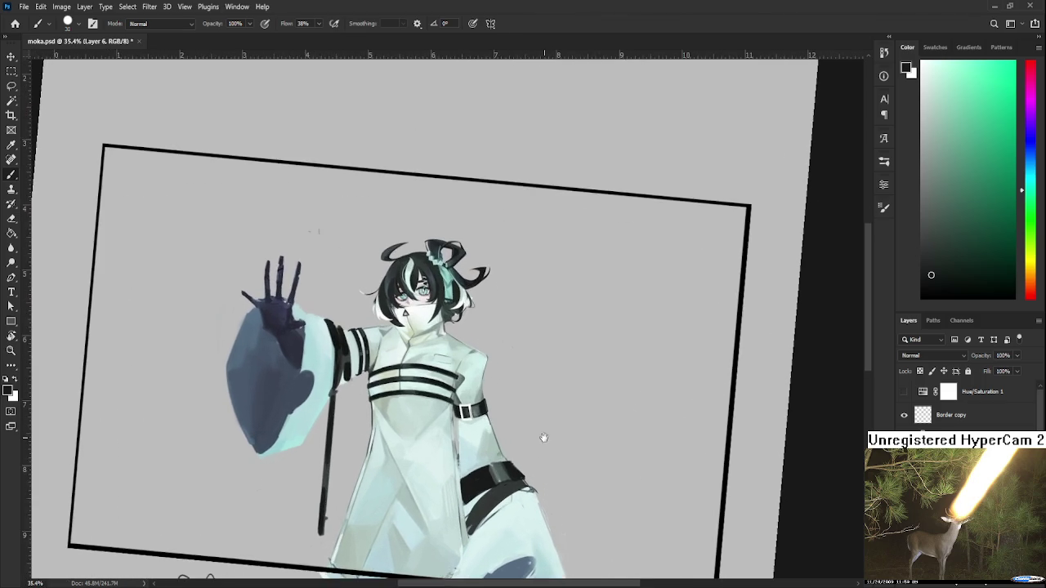
pyautogui.keyDown('alt'); pyautogui.scroll(1, 546, 433); pyautogui.keyUp('alt')
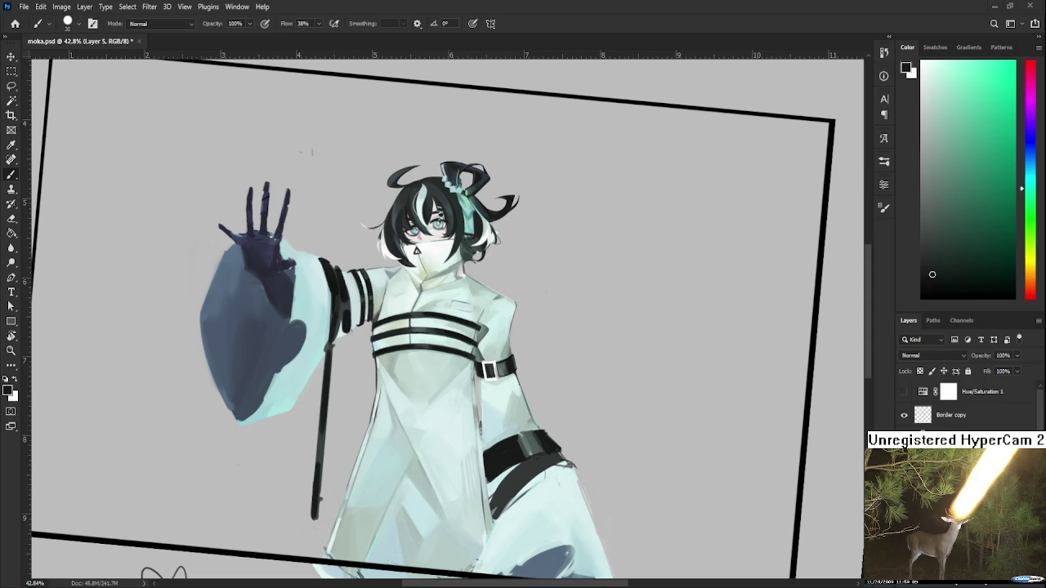
pyautogui.scroll(-2, 625, 459)
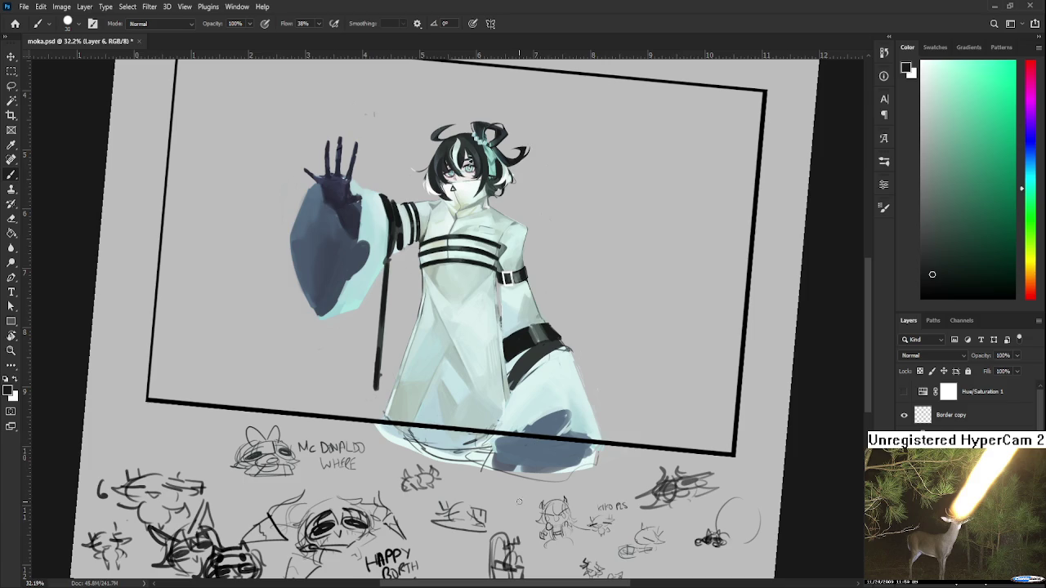
pyautogui.moveTo(510, 500)
pyautogui.mouseDown()
pyautogui.moveTo(506, 510)
pyautogui.moveTo(500, 500)
pyautogui.moveTo(521, 559)
pyautogui.mouseUp()
pyautogui.moveTo(542, 465); pyautogui.dragTo(531, 431)
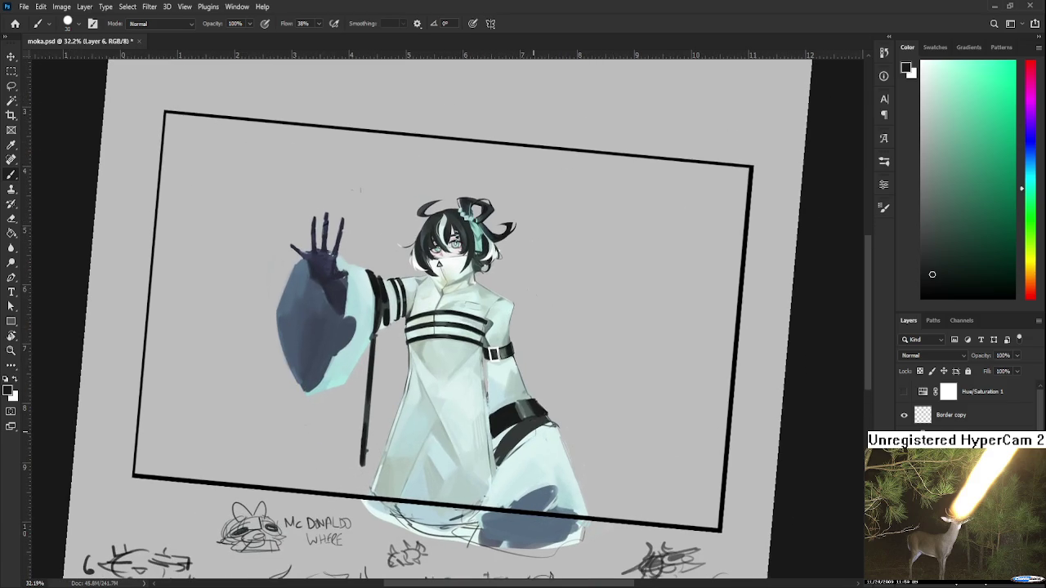
pyautogui.scroll(1, 531, 429)
pyautogui.scroll(3, 549, 421)
# Return to the painting layer and brush grey highlights across the black belt
pyautogui.hotkey('alt', '[')
pyautogui.keyDown('alt'); pyautogui.click(493, 409); pyautogui.keyUp('alt')
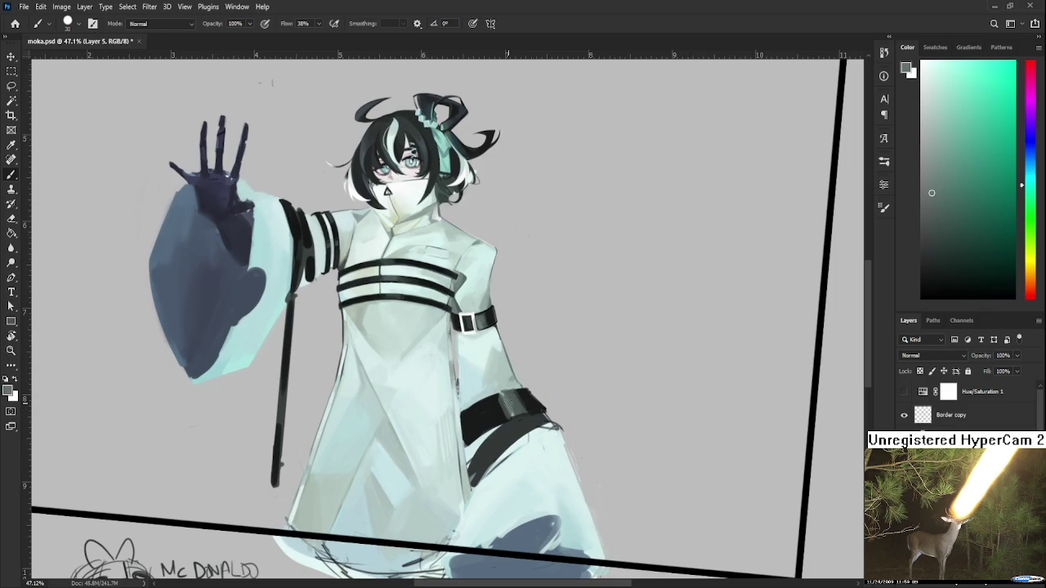
pyautogui.keyDown('alt'); pyautogui.click(502, 402); pyautogui.keyUp('alt')
pyautogui.moveTo(500, 409)
pyautogui.mouseDown()
pyautogui.moveTo(507, 396)
pyautogui.moveTo(523, 413)
pyautogui.mouseUp()
# Add a darker grey vertical stroke on the belt, then pick white with a smaller brush
pyautogui.keyDown('alt'); pyautogui.click(515, 394); pyautogui.keyUp('alt')
pyautogui.keyDown('alt'); pyautogui.click(529, 404); pyautogui.keyUp('alt')
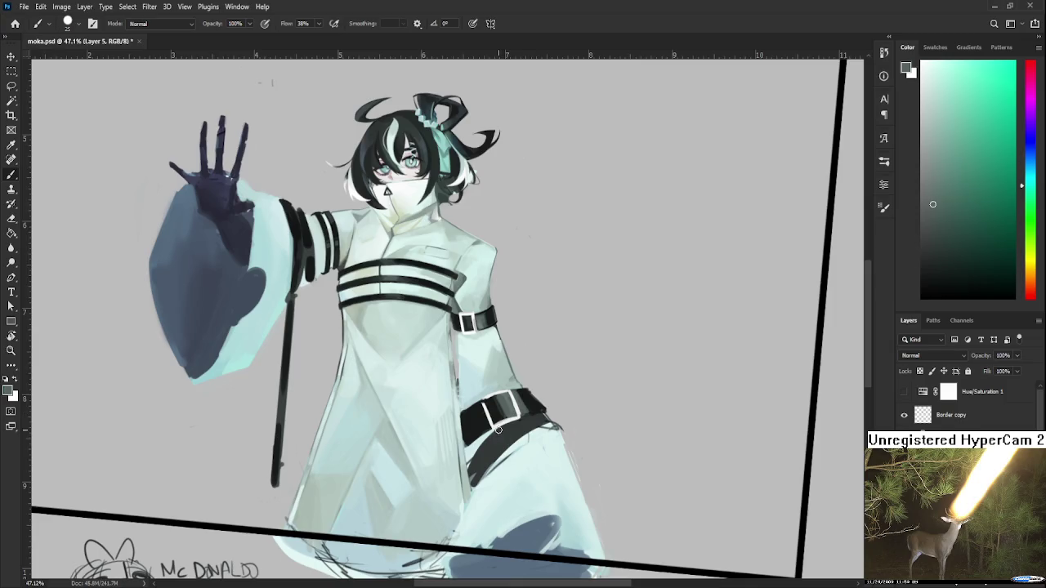
pyautogui.keyDown('alt'); pyautogui.click(509, 396); pyautogui.keyUp('alt')
pyautogui.moveTo(508, 397); pyautogui.dragTo(508, 413)
pyautogui.keyDown('alt'); pyautogui.click(510, 400); pyautogui.keyUp('alt')
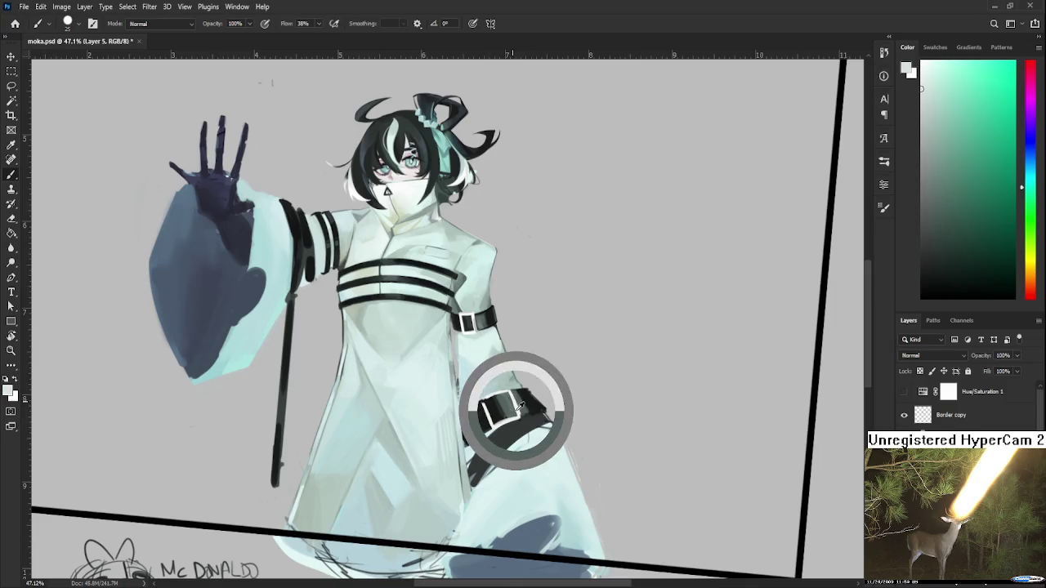
pyautogui.press('[')
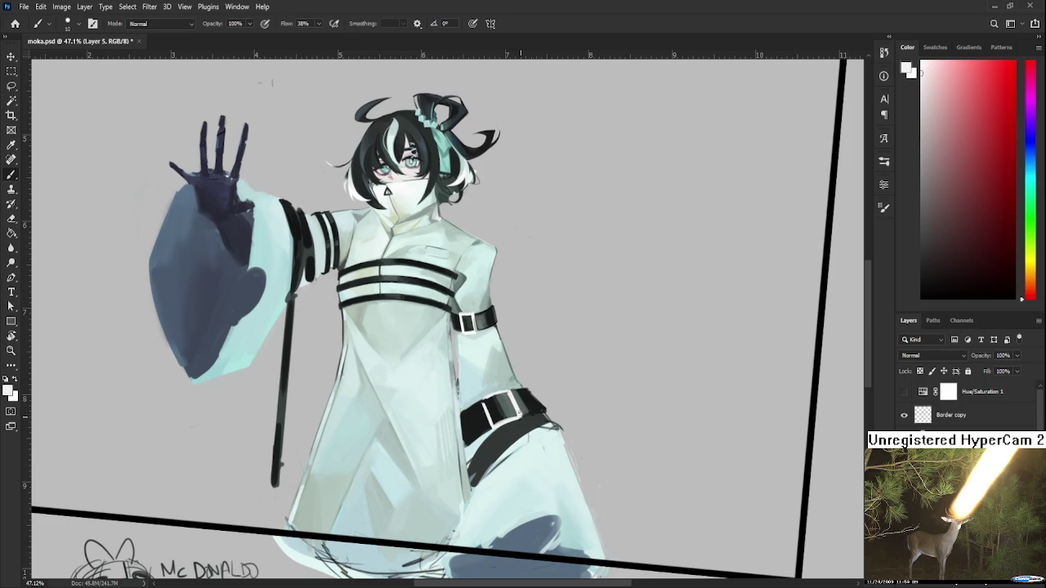
# Sample dark teal, buckle white and near-black tones from the belt and buckle
pyautogui.keyDown('alt'); pyautogui.click(519, 407); pyautogui.keyUp('alt')
pyautogui.keyDown('alt'); pyautogui.click(515, 396); pyautogui.keyUp('alt')
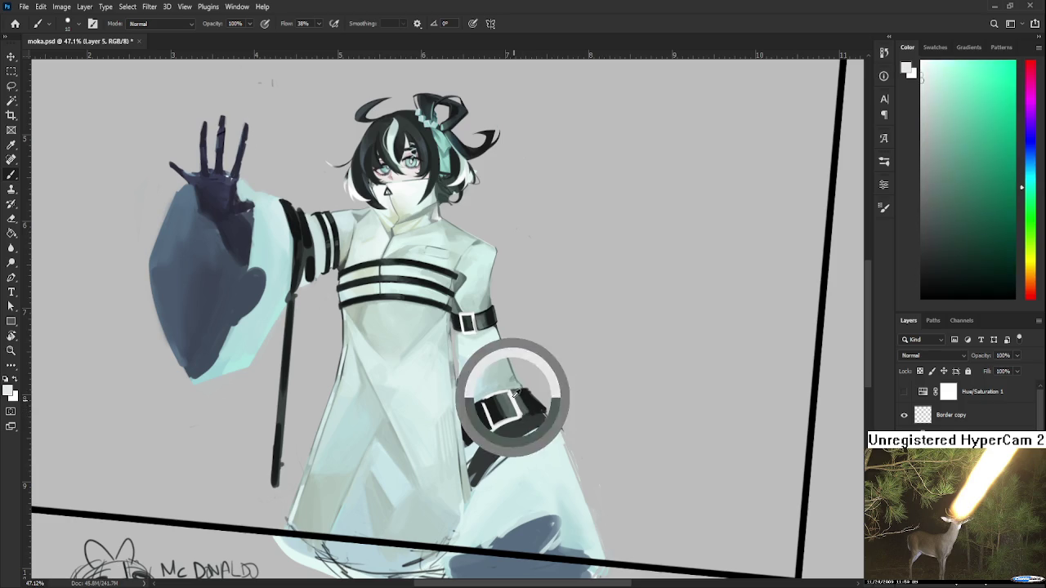
pyautogui.keyDown('alt'); pyautogui.click(509, 409); pyautogui.keyUp('alt')
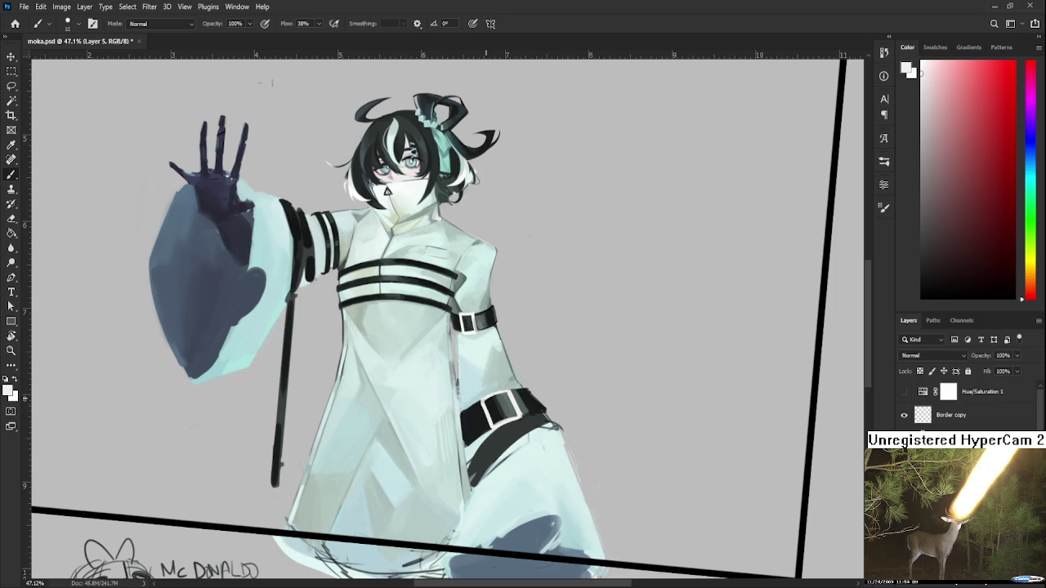
pyautogui.keyDown('alt'); pyautogui.click(490, 405); pyautogui.keyUp('alt')
pyautogui.keyDown('alt'); pyautogui.click(490, 408); pyautogui.keyUp('alt')
pyautogui.keyDown('alt'); pyautogui.click(507, 409); pyautogui.keyUp('alt')
pyautogui.keyDown('alt'); pyautogui.click(492, 402); pyautogui.keyUp('alt')
pyautogui.keyDown('alt'); pyautogui.click(502, 402); pyautogui.keyUp('alt')
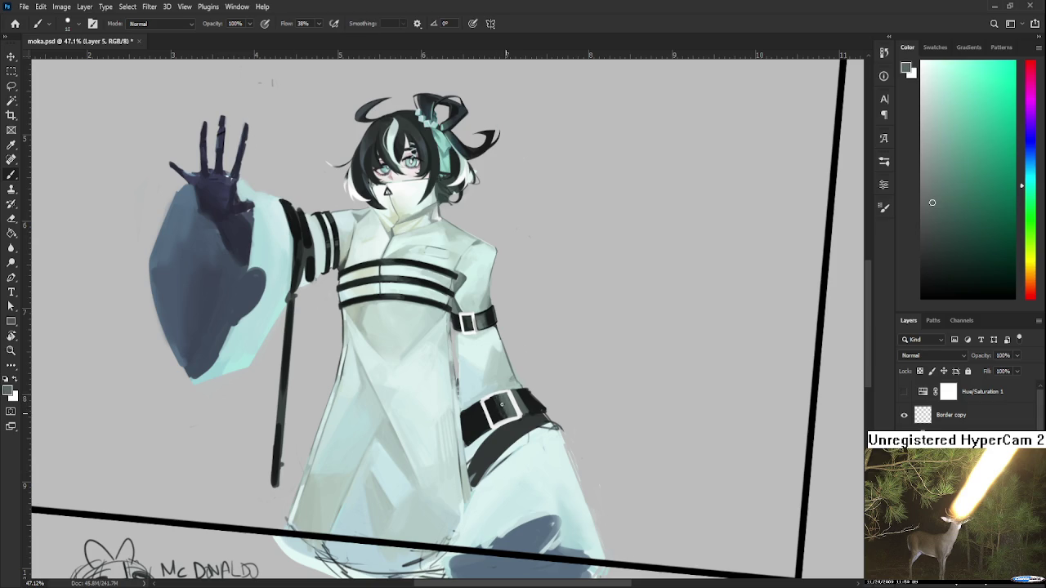
pyautogui.keyDown('alt'); pyautogui.click(528, 404); pyautogui.keyUp('alt')
# Extend the belt's dark lower edge downward with a near-black stroke
pyautogui.keyDown('alt'); pyautogui.click(482, 415); pyautogui.keyUp('alt')
pyautogui.moveTo(464, 415); pyautogui.dragTo(463, 446)
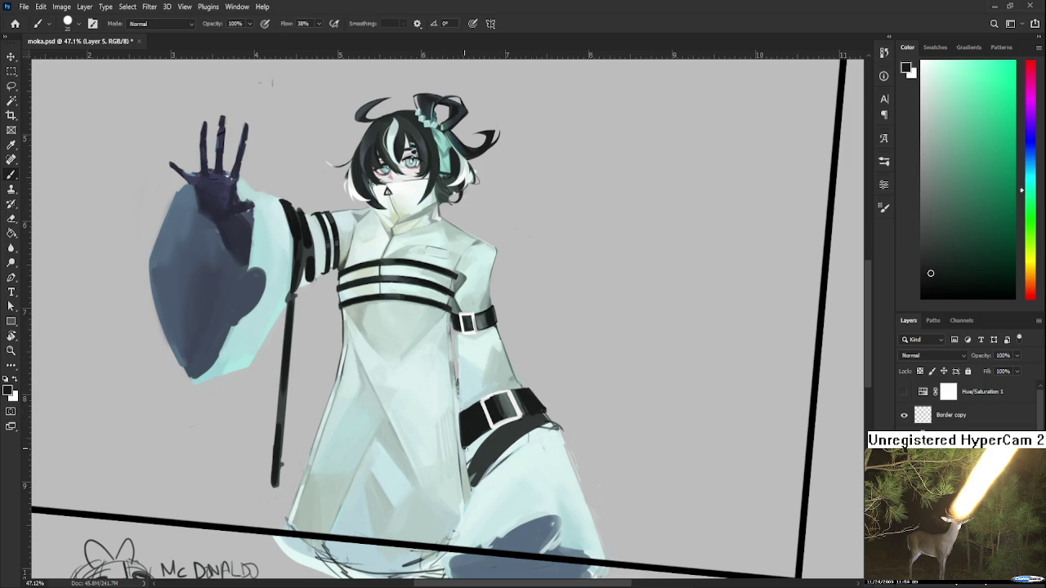
pyautogui.keyDown('alt'); pyautogui.click(469, 447); pyautogui.keyUp('alt')
pyautogui.keyDown('alt'); pyautogui.click(484, 414); pyautogui.keyUp('alt')
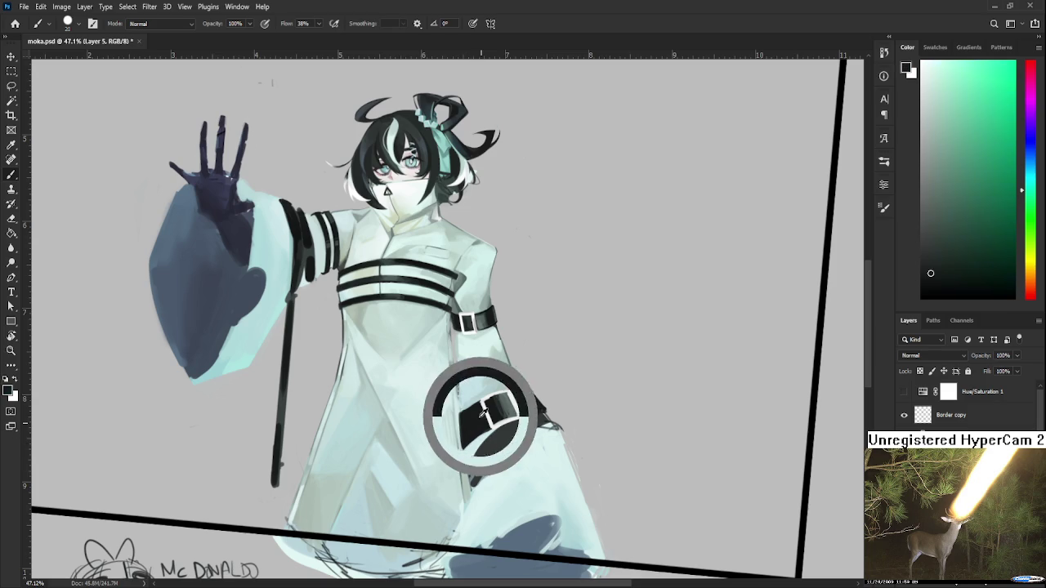
pyautogui.moveTo(484, 414); pyautogui.dragTo(462, 412)
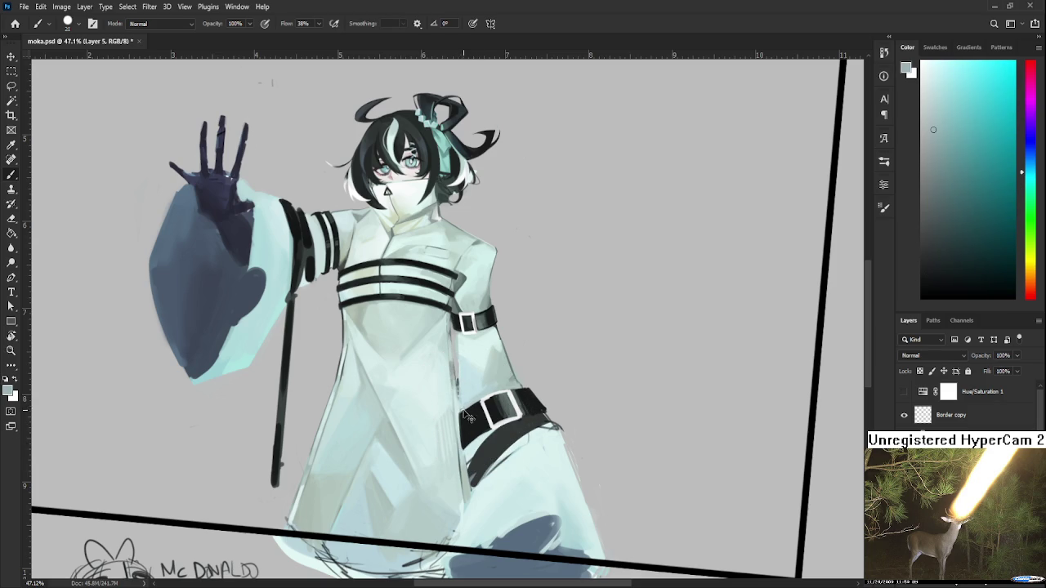
# Pick grey-cyan and near-black tones from the belt and a lighter grey from the buckle
pyautogui.keyDown('alt'); pyautogui.click(486, 397); pyautogui.keyUp('alt')
pyautogui.keyDown('alt'); pyautogui.click(472, 401); pyautogui.keyUp('alt')
pyautogui.keyDown('alt'); pyautogui.click(475, 398); pyautogui.keyUp('alt')
pyautogui.keyDown('alt'); pyautogui.click(469, 412); pyautogui.keyUp('alt')
pyautogui.keyDown('alt'); pyautogui.click(517, 395); pyautogui.keyUp('alt')
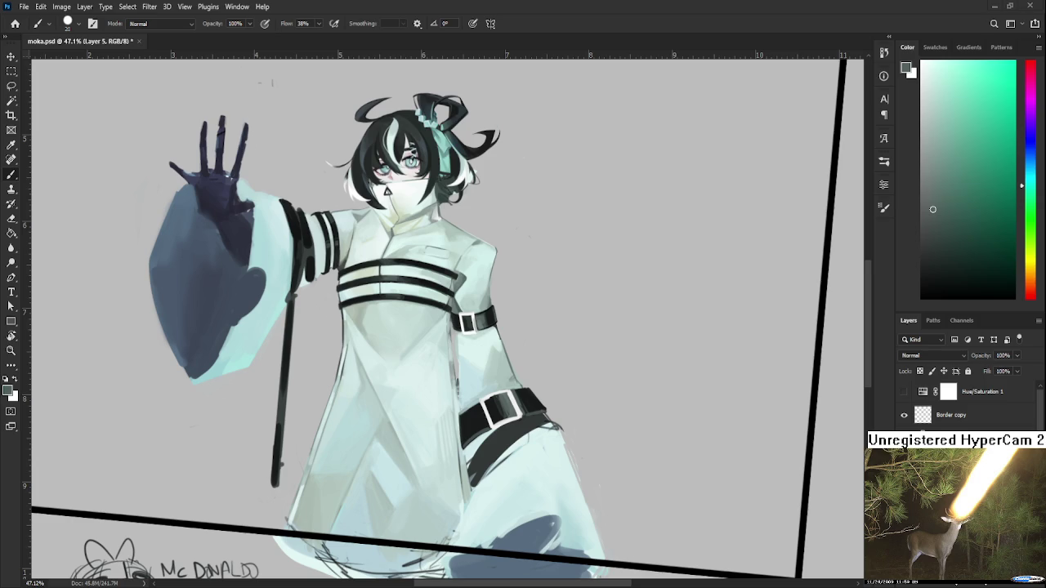
pyautogui.keyDown('alt'); pyautogui.click(509, 415); pyautogui.keyUp('alt')
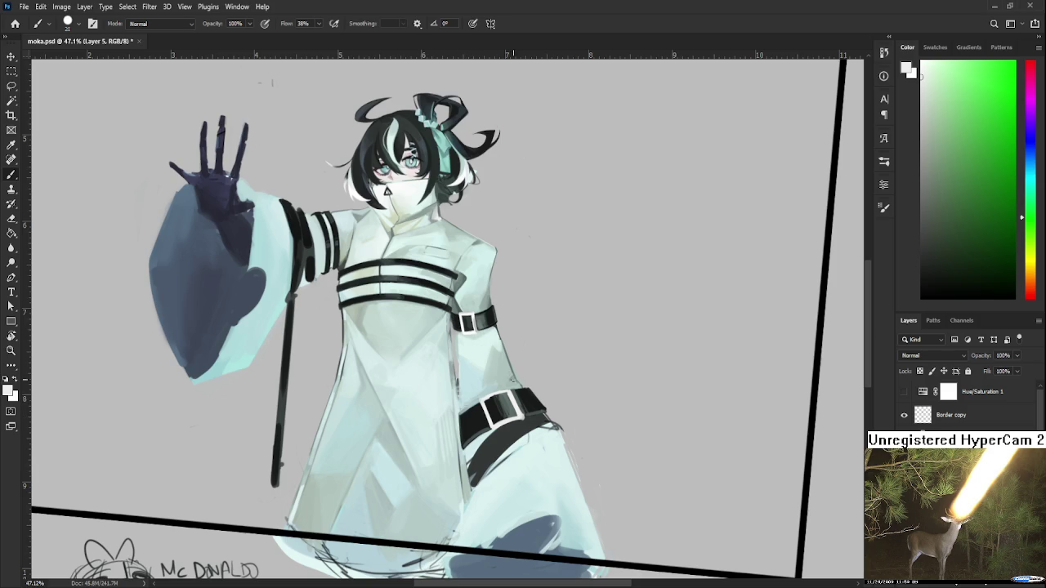
# Sample dark grey-teal tones from the belt, buckle and arm band
pyautogui.keyDown('alt'); pyautogui.click(502, 394); pyautogui.keyUp('alt')
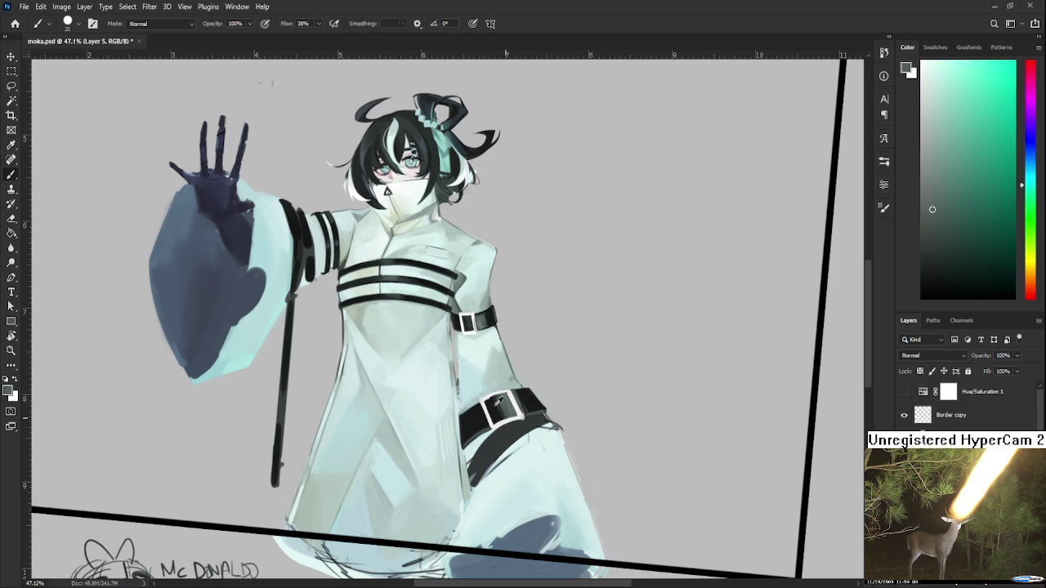
pyautogui.keyDown('alt'); pyautogui.click(518, 394); pyautogui.keyUp('alt')
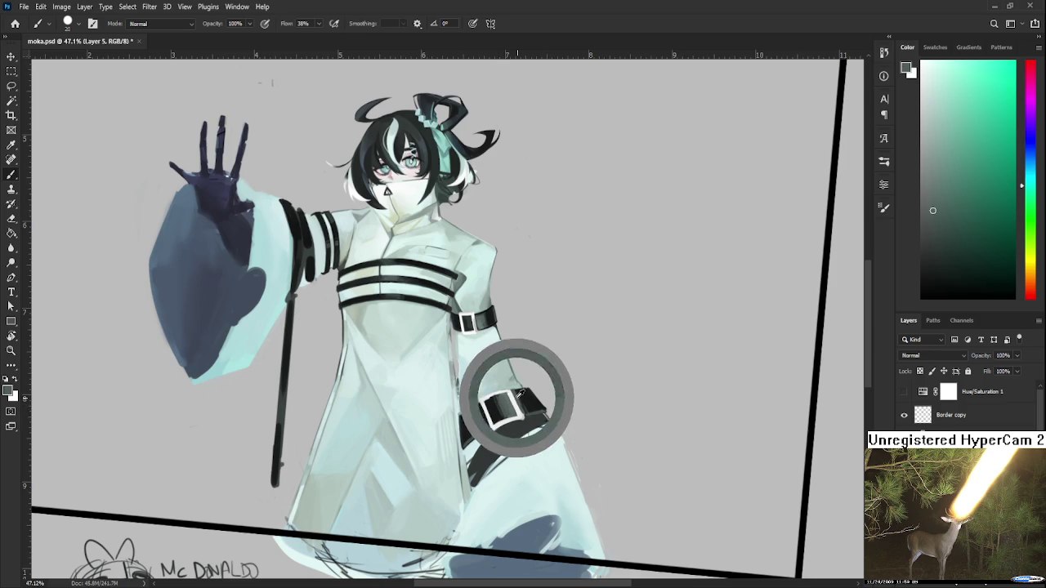
pyautogui.keyDown('alt'); pyautogui.click(528, 401); pyautogui.keyUp('alt')
pyautogui.keyDown('alt'); pyautogui.click(527, 413); pyautogui.keyUp('alt')
pyautogui.keyDown('alt'); pyautogui.click(520, 392); pyautogui.keyUp('alt')
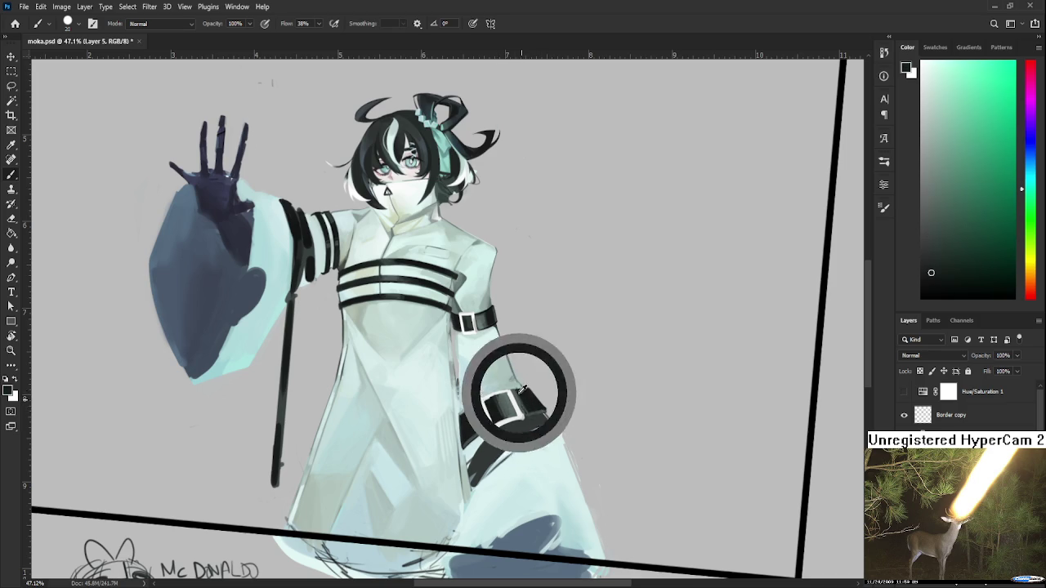
pyautogui.keyDown('alt'); pyautogui.click(500, 406); pyautogui.keyUp('alt')
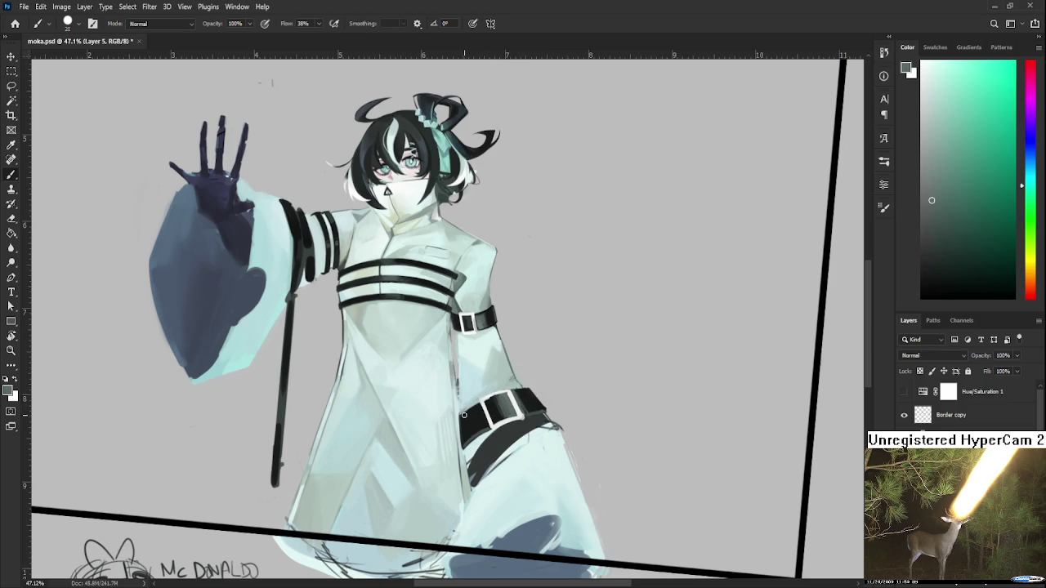
pyautogui.keyDown('alt'); pyautogui.click(486, 324); pyautogui.keyUp('alt')
# Fine-tune the belt grey-teal, then pick near-white from the coat with a smaller brush
pyautogui.keyDown('alt'); pyautogui.click(503, 402); pyautogui.keyUp('alt')
pyautogui.keyDown('alt'); pyautogui.click(506, 403); pyautogui.keyUp('alt')
pyautogui.keyDown('alt'); pyautogui.click(508, 405); pyautogui.keyUp('alt')
pyautogui.keyDown('alt'); pyautogui.click(508, 405); pyautogui.keyUp('alt')
pyautogui.keyDown('alt'); pyautogui.click(507, 409); pyautogui.keyUp('alt')
pyautogui.keyDown('alt'); pyautogui.click(508, 408); pyautogui.keyUp('alt')
pyautogui.keyDown('alt'); pyautogui.click(504, 406); pyautogui.keyUp('alt')
pyautogui.keyDown('alt'); pyautogui.click(481, 399); pyautogui.keyUp('alt')
pyautogui.press('[')
pyautogui.press('[')
# Sample the belt's black and its nearby darker and lighter shades
pyautogui.keyDown('alt'); pyautogui.click(529, 413); pyautogui.keyUp('alt')
pyautogui.keyDown('alt'); pyautogui.click(522, 398); pyautogui.keyUp('alt')
pyautogui.keyDown('alt'); pyautogui.click(517, 400); pyautogui.keyUp('alt')
pyautogui.keyDown('alt'); pyautogui.click(504, 412); pyautogui.keyUp('alt')
pyautogui.keyDown('alt'); pyautogui.click(522, 397); pyautogui.keyUp('alt')
pyautogui.keyDown('alt'); pyautogui.click(526, 405); pyautogui.keyUp('alt')
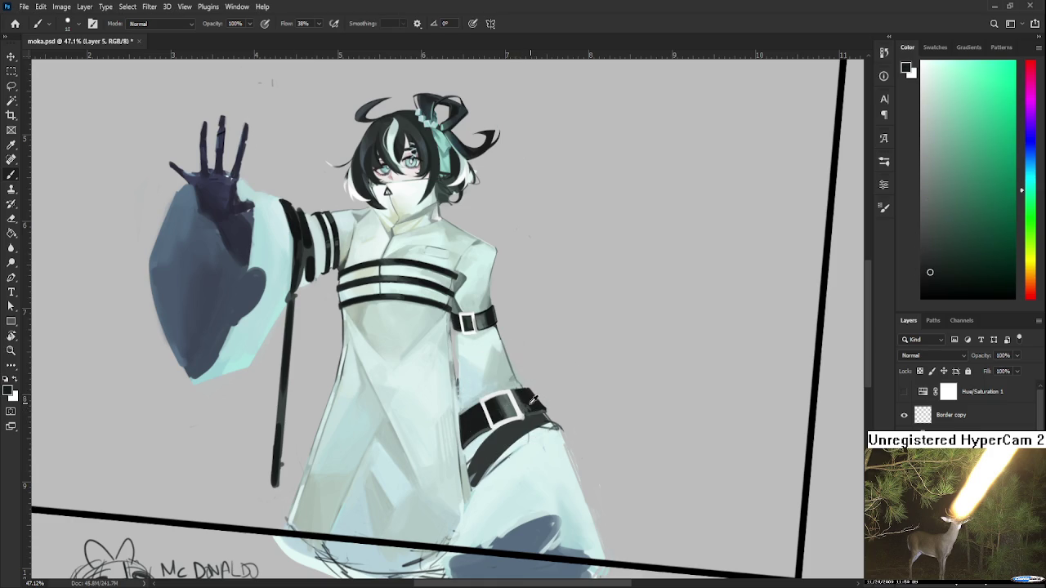
pyautogui.keyDown('alt'); pyautogui.click(527, 404); pyautogui.keyUp('alt')
# Compare lighter and darker belt shades to settle on a highlight grey
pyautogui.keyDown('alt'); pyautogui.click(516, 407); pyautogui.keyUp('alt')
pyautogui.keyDown('alt'); pyautogui.click(524, 403); pyautogui.keyUp('alt')
pyautogui.keyDown('alt'); pyautogui.click(533, 399); pyautogui.keyUp('alt')
pyautogui.keyDown('alt'); pyautogui.click(521, 404); pyautogui.keyUp('alt')
pyautogui.keyDown('alt'); pyautogui.click(529, 401); pyautogui.keyUp('alt')
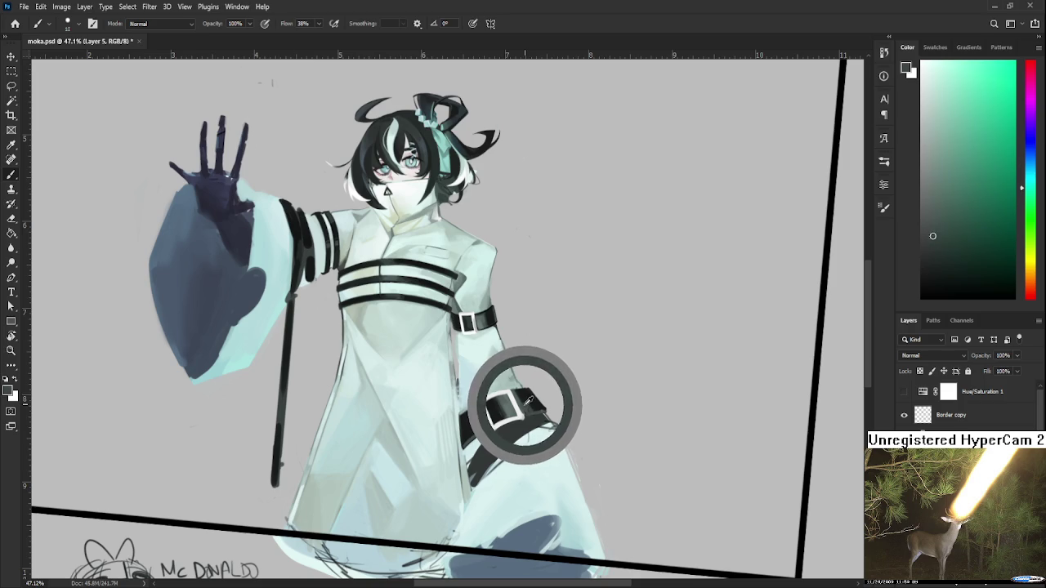
pyautogui.keyDown('alt'); pyautogui.click(532, 400); pyautogui.keyUp('alt')
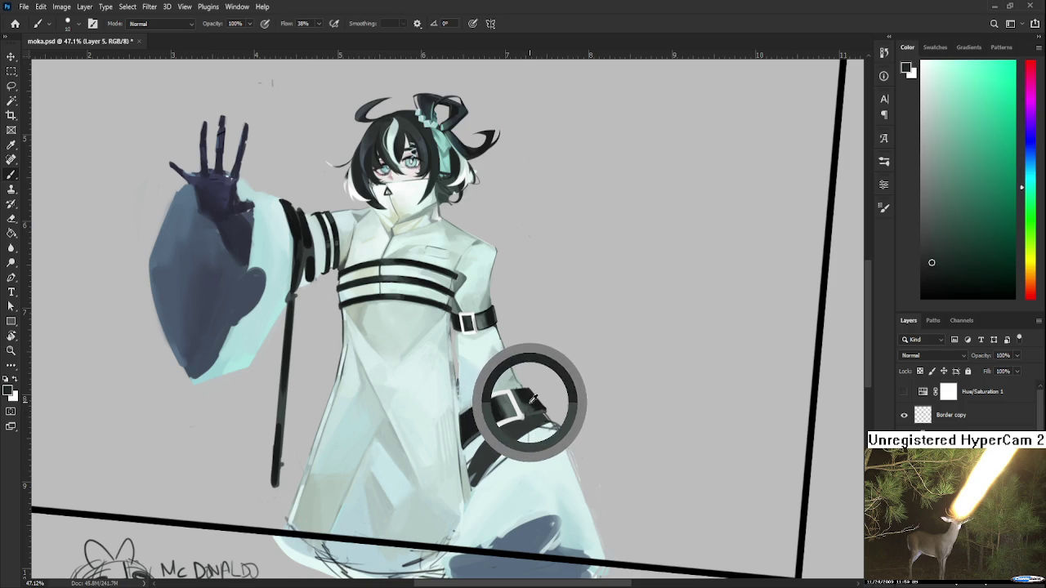
pyautogui.moveTo(532, 395); pyautogui.dragTo(524, 403)
pyautogui.keyDown('alt'); pyautogui.click(527, 411); pyautogui.keyUp('alt')
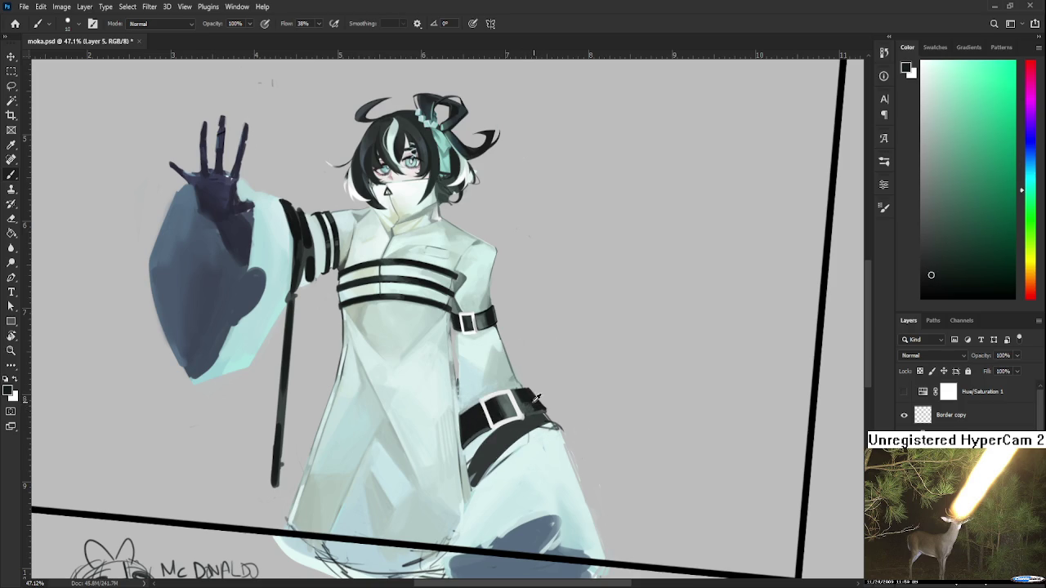
pyautogui.moveTo(538, 404); pyautogui.dragTo(527, 398)
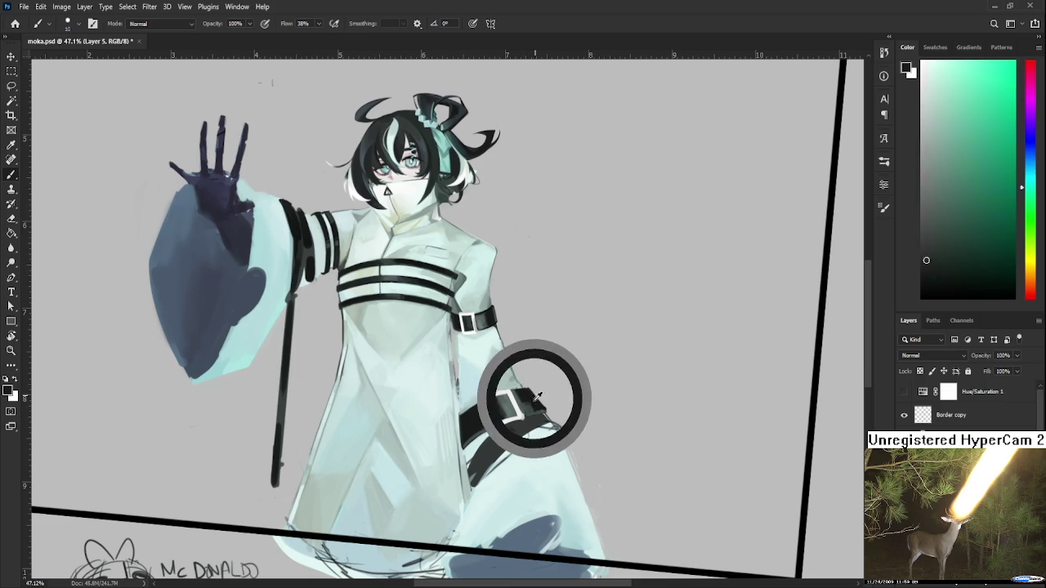
pyautogui.keyDown('alt'); pyautogui.click(522, 404); pyautogui.keyUp('alt')
# Paint small grey highlights on the belt's top right
pyautogui.moveTo(525, 402); pyautogui.dragTo(535, 394)
pyautogui.keyDown('alt'); pyautogui.click(531, 397); pyautogui.keyUp('alt')
pyautogui.keyDown('alt'); pyautogui.click(535, 401); pyautogui.keyUp('alt')
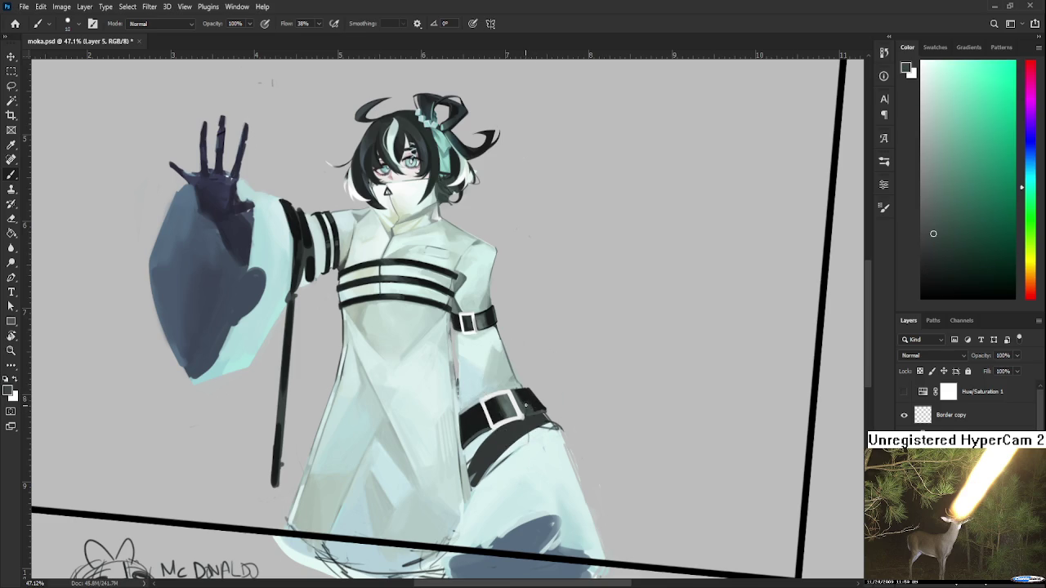
pyautogui.keyDown('alt'); pyautogui.click(532, 409); pyautogui.keyUp('alt')
# Pick a darker black and a lighter buckle grey from the belt
pyautogui.keyDown('alt'); pyautogui.click(559, 401); pyautogui.keyUp('alt')
pyautogui.moveTo(532, 393); pyautogui.dragTo(509, 399)
pyautogui.moveTo(508, 417); pyautogui.dragTo(521, 397)
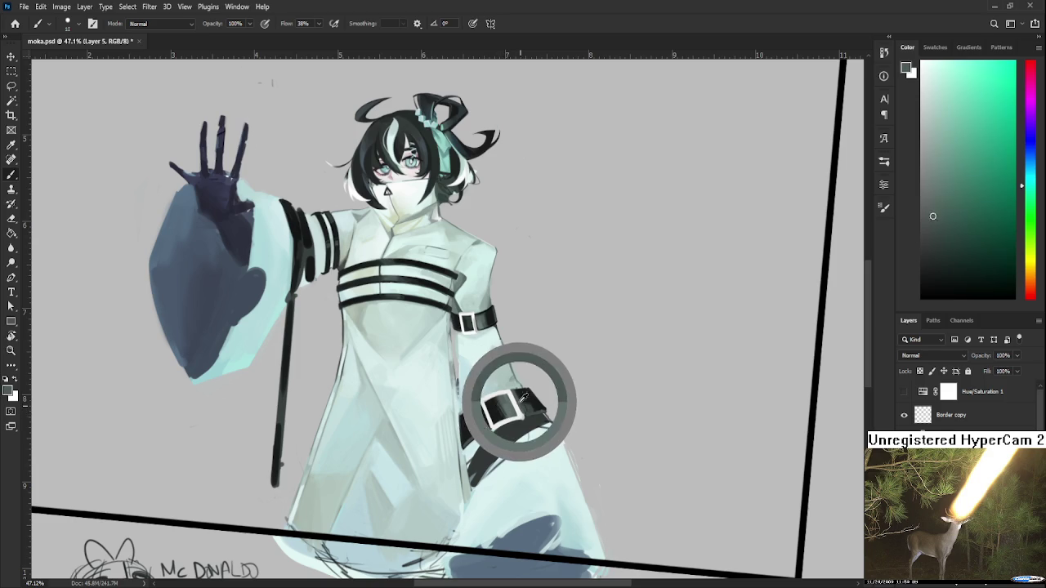
pyautogui.keyDown('alt'); pyautogui.click(528, 403); pyautogui.keyUp('alt')
pyautogui.keyDown('alt'); pyautogui.click(527, 403); pyautogui.keyUp('alt')
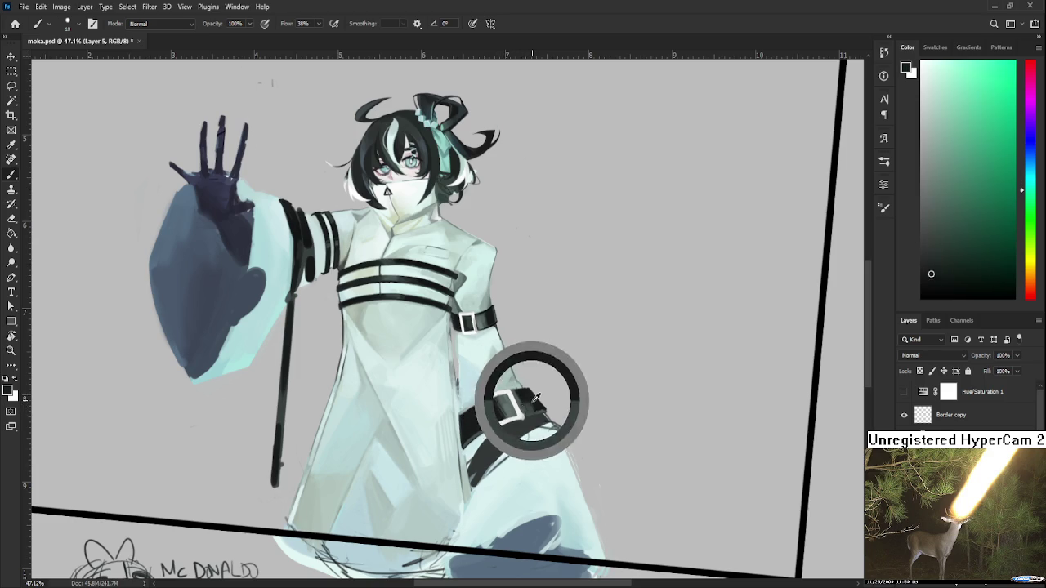
pyautogui.keyDown('alt'); pyautogui.click(525, 404); pyautogui.keyUp('alt')
pyautogui.keyDown('alt'); pyautogui.click(525, 404); pyautogui.keyUp('alt')
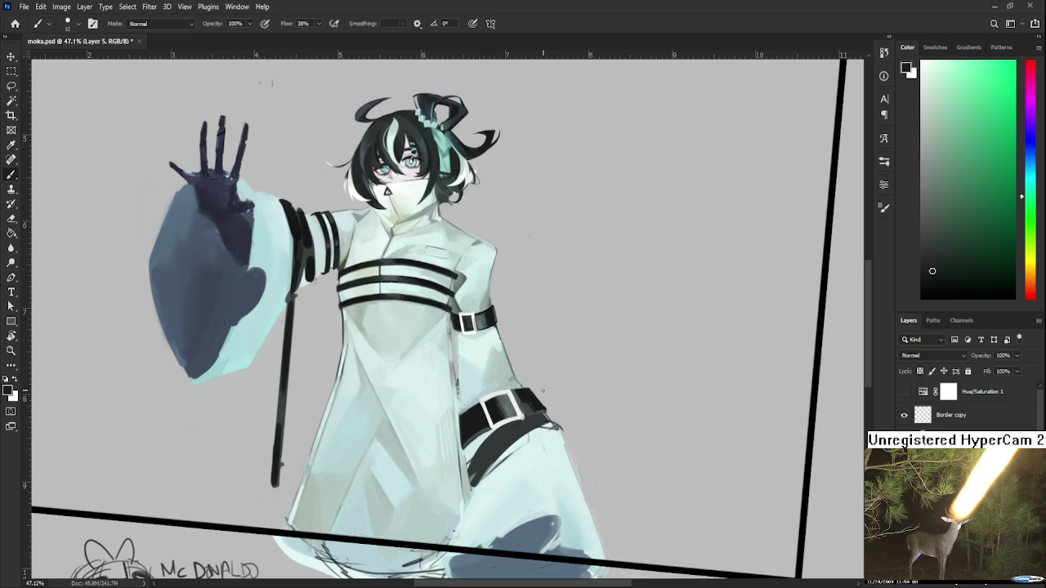
# Sample new tones further along the belt toward the buckle
pyautogui.keyDown('alt'); pyautogui.click(529, 396); pyautogui.keyUp('alt')
pyautogui.moveTo(528, 393); pyautogui.dragTo(516, 393)
pyautogui.keyDown('alt'); pyautogui.click(527, 405); pyautogui.keyUp('alt')
pyautogui.keyDown('alt'); pyautogui.click(541, 397); pyautogui.keyUp('alt')
pyautogui.moveTo(560, 403); pyautogui.dragTo(523, 406)
pyautogui.keyDown('alt'); pyautogui.click(543, 406); pyautogui.keyUp('alt')
pyautogui.keyDown('alt'); pyautogui.click(535, 395); pyautogui.keyUp('alt')
# Pick the buckle's light grey and dark greys from the belt's lower edge
pyautogui.keyDown('alt'); pyautogui.click(527, 416); pyautogui.keyUp('alt')
pyautogui.keyDown('alt'); pyautogui.click(526, 416); pyautogui.keyUp('alt')
pyautogui.keyDown('alt'); pyautogui.click(525, 419); pyautogui.keyUp('alt')
pyautogui.keyDown('alt'); pyautogui.click(524, 417); pyautogui.keyUp('alt')
pyautogui.keyDown('alt'); pyautogui.click(525, 416); pyautogui.keyUp('alt')
# Pick a darker colour, then lighter shades, near the left side of the belt
pyautogui.keyDown('alt'); pyautogui.click(480, 405); pyautogui.keyUp('alt')
pyautogui.keyDown('alt'); pyautogui.click(503, 405); pyautogui.keyUp('alt')
pyautogui.keyDown('alt'); pyautogui.click(495, 400); pyautogui.keyUp('alt')
pyautogui.keyDown('alt'); pyautogui.click(496, 401); pyautogui.keyUp('alt')
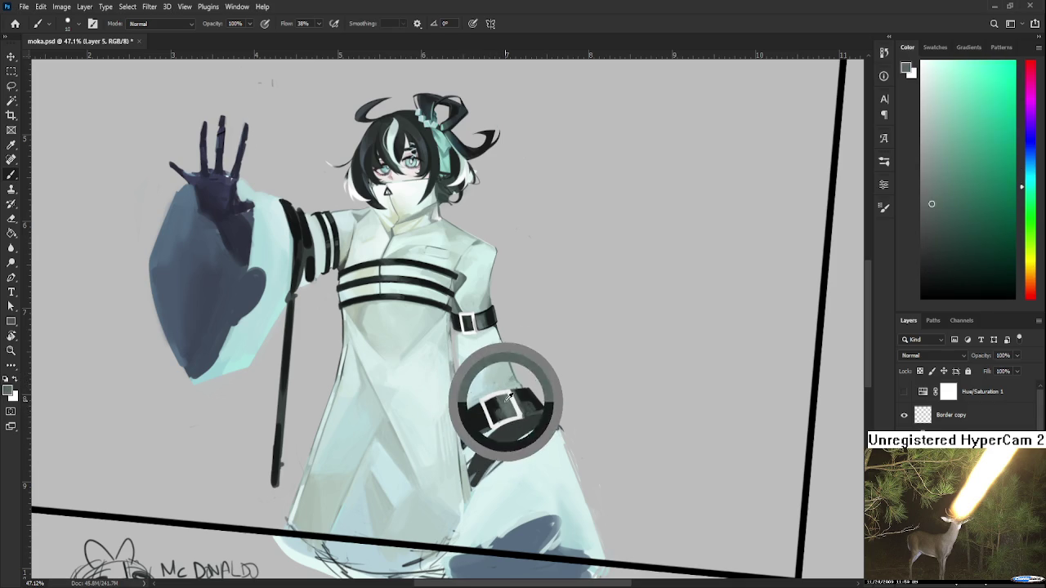
pyautogui.keyDown('alt'); pyautogui.click(510, 393); pyautogui.keyUp('alt')
pyautogui.keyDown('alt'); pyautogui.click(505, 400); pyautogui.keyUp('alt')
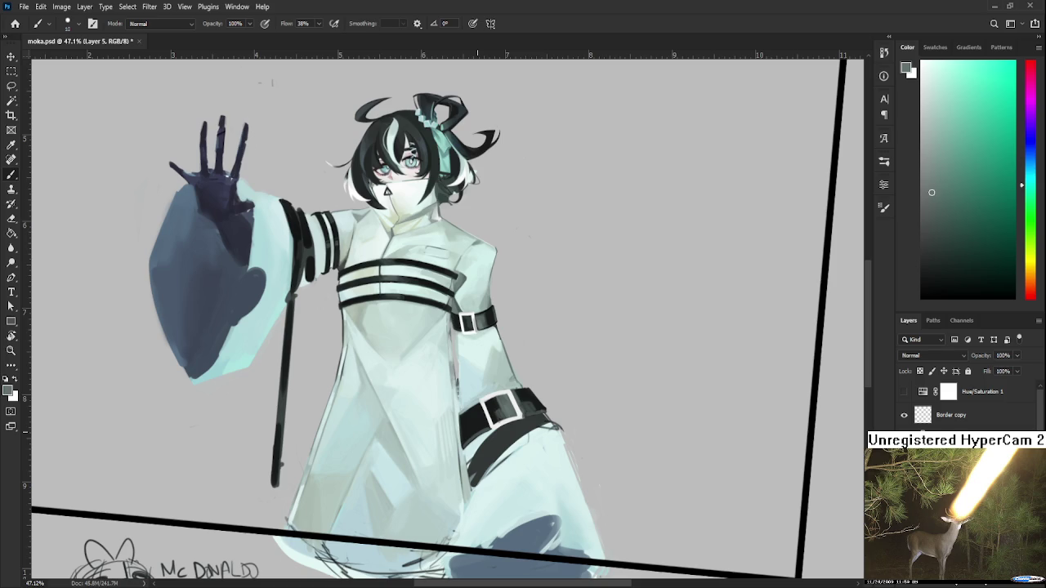
# Alternate dark and light tones picked from the buckle's left edge
pyautogui.keyDown('alt'); pyautogui.click(502, 406); pyautogui.keyUp('alt')
pyautogui.keyDown('alt'); pyautogui.click(500, 404); pyautogui.keyUp('alt')
pyautogui.keyDown('alt'); pyautogui.click(504, 407); pyautogui.keyUp('alt')
pyautogui.keyDown('alt'); pyautogui.click(497, 406); pyautogui.keyUp('alt')
pyautogui.keyDown('alt'); pyautogui.click(498, 406); pyautogui.keyUp('alt')
pyautogui.keyDown('alt'); pyautogui.click(496, 405); pyautogui.keyUp('alt')
pyautogui.keyDown('alt'); pyautogui.click(501, 407); pyautogui.keyUp('alt')
pyautogui.keyDown('alt'); pyautogui.click(505, 407); pyautogui.keyUp('alt')
pyautogui.keyDown('alt'); pyautogui.click(505, 407); pyautogui.keyUp('alt')
pyautogui.keyDown('alt'); pyautogui.click(494, 411); pyautogui.keyUp('alt')
# Switch between buckle light and belt dark, ending on the coat's pale cyan
pyautogui.moveTo(519, 401); pyautogui.dragTo(512, 411)
pyautogui.keyDown('alt'); pyautogui.click(518, 417); pyautogui.keyUp('alt')
pyautogui.keyDown('alt'); pyautogui.click(516, 411); pyautogui.keyUp('alt')
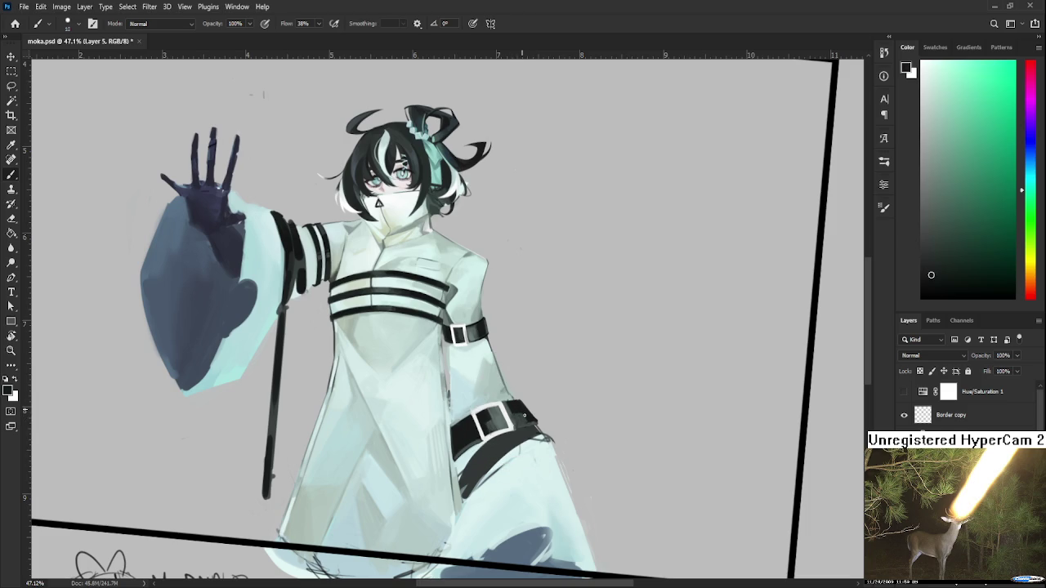
pyautogui.keyDown('alt'); pyautogui.click(528, 413); pyautogui.keyUp('alt')
pyautogui.keyDown('alt'); pyautogui.click(530, 413); pyautogui.keyUp('alt')
pyautogui.keyDown('alt'); pyautogui.click(523, 414); pyautogui.keyUp('alt')
pyautogui.keyDown('alt'); pyautogui.click(524, 413); pyautogui.keyUp('alt')
pyautogui.keyDown('alt'); pyautogui.click(527, 419); pyautogui.keyUp('alt')
pyautogui.keyDown('alt'); pyautogui.click(451, 360); pyautogui.keyUp('alt')
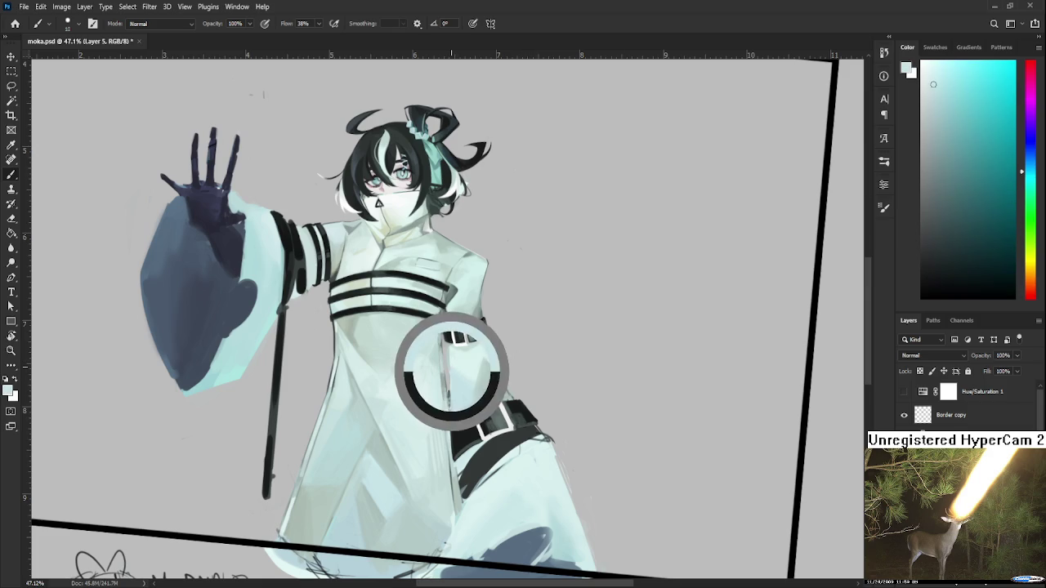
# Brush a light stroke on the coat and sample greener coat tones near the belt
pyautogui.moveTo(451, 391); pyautogui.dragTo(451, 411)
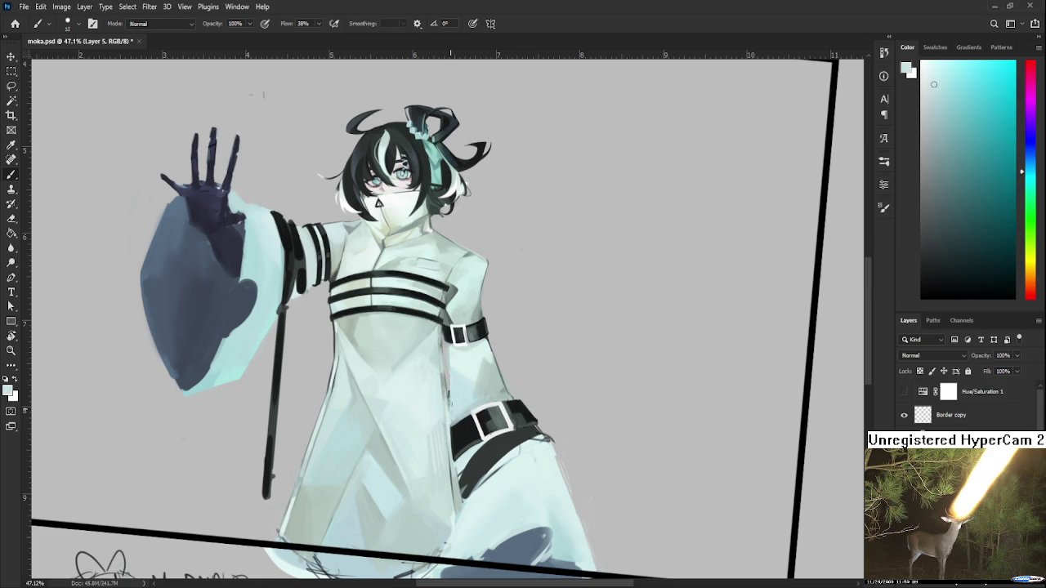
pyautogui.keyDown('alt'); pyautogui.click(453, 396); pyautogui.keyUp('alt')
pyautogui.keyDown('alt'); pyautogui.click(464, 401); pyautogui.keyUp('alt')
pyautogui.keyDown('alt'); pyautogui.click(468, 411); pyautogui.keyUp('alt')
pyautogui.keyDown('alt'); pyautogui.click(472, 398); pyautogui.keyUp('alt')
pyautogui.keyDown('alt'); pyautogui.click(478, 397); pyautogui.keyUp('alt')
pyautogui.keyDown('alt'); pyautogui.click(491, 387); pyautogui.keyUp('alt')
pyautogui.keyDown('alt'); pyautogui.click(488, 389); pyautogui.keyUp('alt')
pyautogui.keyDown('alt'); pyautogui.click(483, 393); pyautogui.keyUp('alt')
pyautogui.keyDown('alt'); pyautogui.click(490, 387); pyautogui.keyUp('alt')
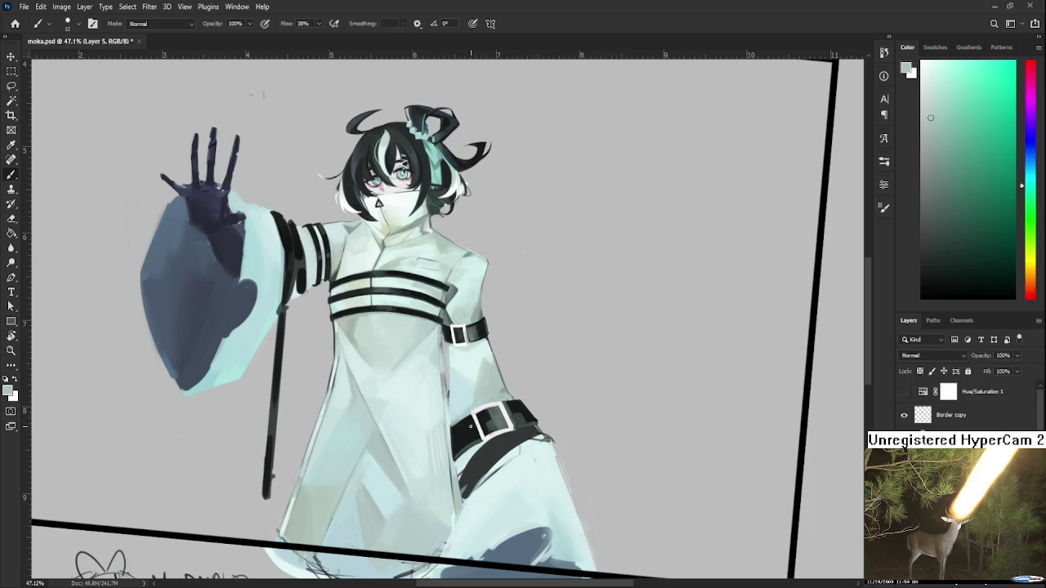
# Pick lighter and slightly darker cyan tones from the coat above the belt
pyautogui.keyDown('alt'); pyautogui.click(469, 370); pyautogui.keyUp('alt')
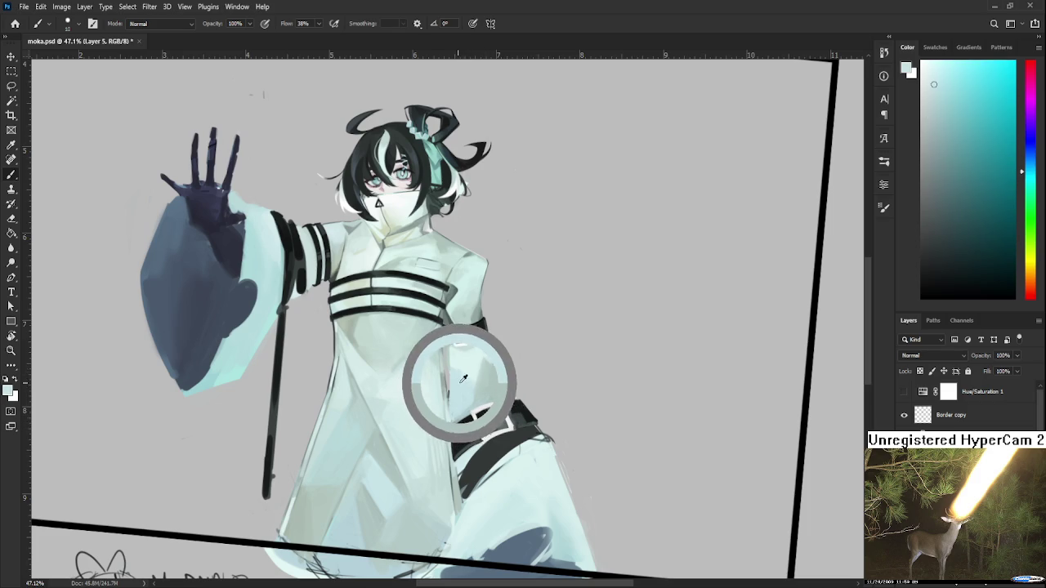
pyautogui.keyDown('alt'); pyautogui.click(446, 376); pyautogui.keyUp('alt')
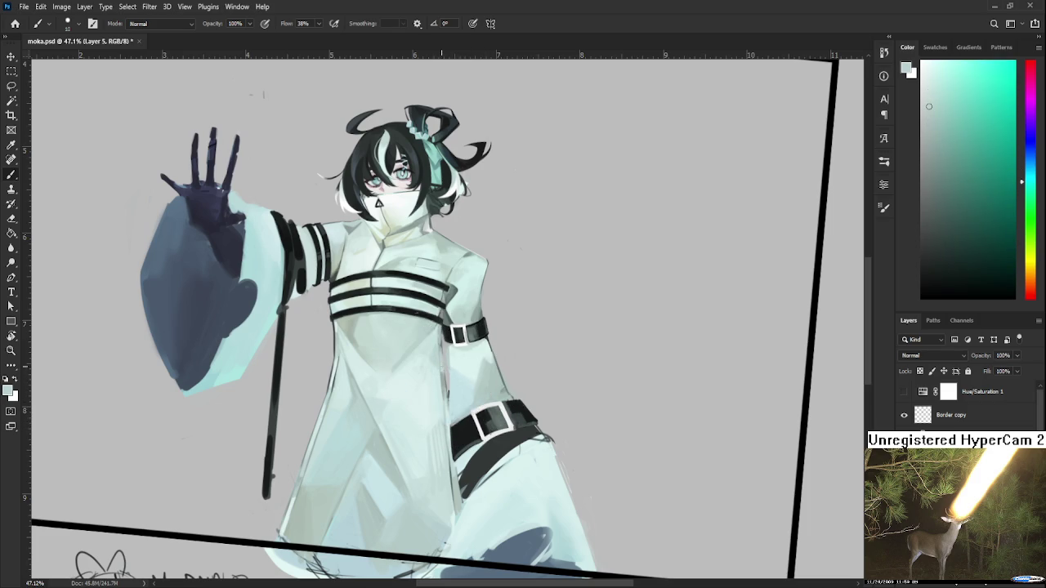
pyautogui.keyDown('alt'); pyautogui.click(443, 362); pyautogui.keyUp('alt')
pyautogui.keyDown('alt'); pyautogui.click(450, 379); pyautogui.keyUp('alt')
pyautogui.keyDown('alt'); pyautogui.click(448, 382); pyautogui.keyUp('alt')
pyautogui.keyDown('alt'); pyautogui.click(448, 381); pyautogui.keyUp('alt')
pyautogui.keyDown('alt'); pyautogui.click(444, 373); pyautogui.keyUp('alt')
# Bring the belt into view and alternate the buckle's light grey with the belt's dark teal
pyautogui.moveTo(441, 386); pyautogui.dragTo(410, 394)
pyautogui.keyDown('alt'); pyautogui.click(471, 428); pyautogui.keyUp('alt')
pyautogui.moveTo(471, 427); pyautogui.dragTo(453, 423)
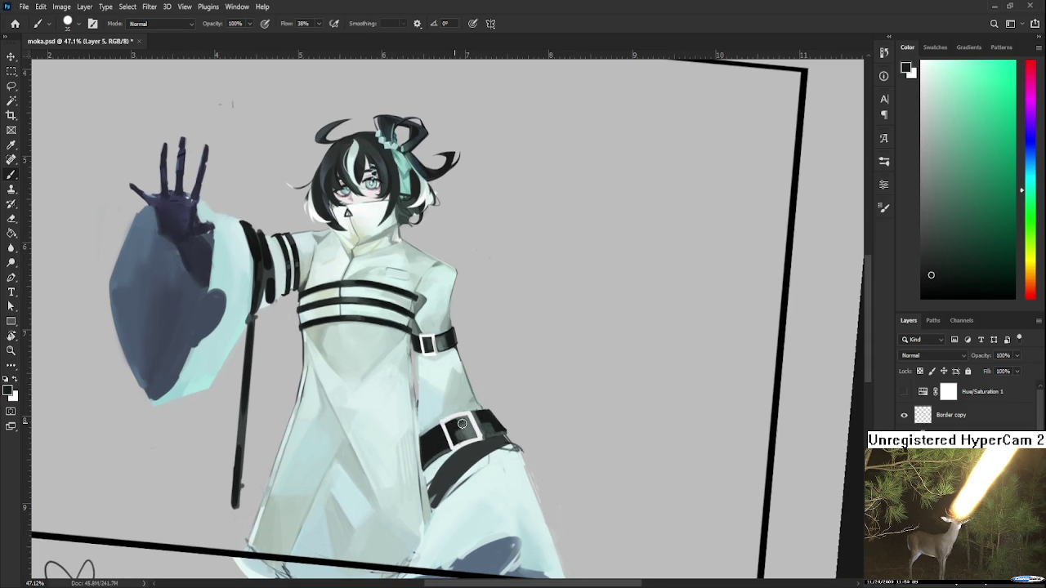
pyautogui.keyDown('alt'); pyautogui.click(470, 430); pyautogui.keyUp('alt')
pyautogui.keyDown('alt'); pyautogui.click(460, 423); pyautogui.keyUp('alt')
pyautogui.keyDown('alt'); pyautogui.click(463, 426); pyautogui.keyUp('alt')
pyautogui.keyDown('alt'); pyautogui.click(456, 426); pyautogui.keyUp('alt')
pyautogui.keyDown('alt'); pyautogui.click(468, 424); pyautogui.keyUp('alt')
pyautogui.keyDown('alt'); pyautogui.click(458, 434); pyautogui.keyUp('alt')
pyautogui.keyDown('alt'); pyautogui.click(466, 428); pyautogui.keyUp('alt')
pyautogui.keyDown('alt'); pyautogui.click(450, 431); pyautogui.keyUp('alt')
pyautogui.keyDown('alt'); pyautogui.click(456, 426); pyautogui.keyUp('alt')
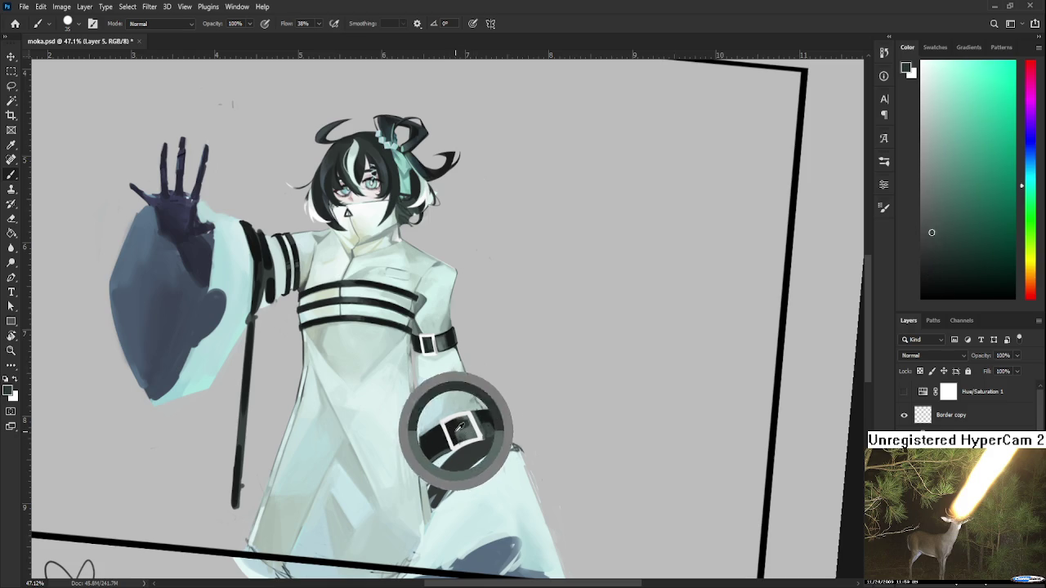
# Repaint the belt buckle darker and larger with a colour sampled from the belt
pyautogui.scroll(-3, 473, 418)
pyautogui.scroll(-2, 468, 433)
pyautogui.scroll(-1, 461, 452)
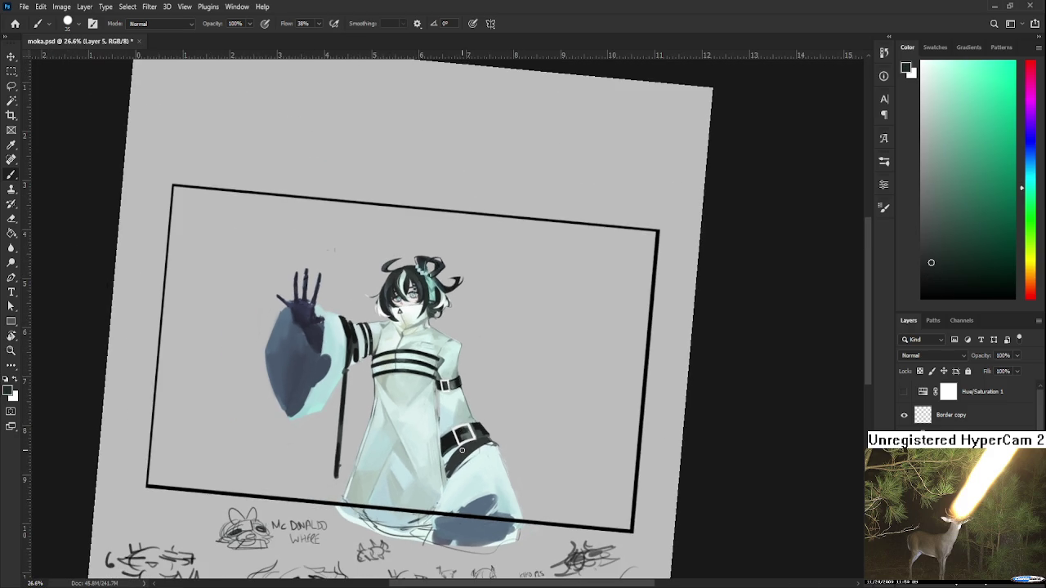
pyautogui.scroll(2, 461, 452)
pyautogui.scroll(2, 461, 433)
pyautogui.scroll(1, 461, 429)
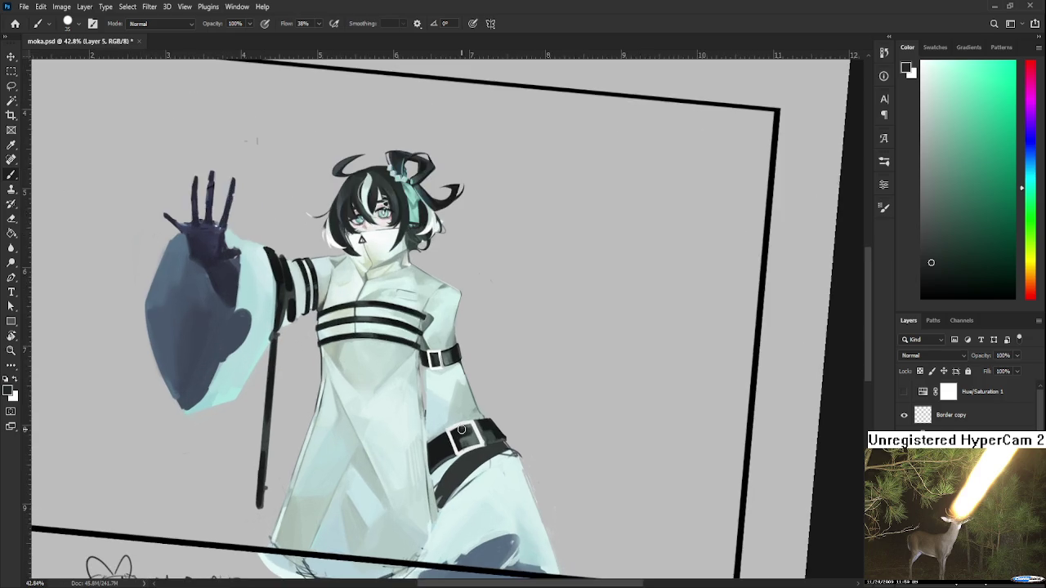
pyautogui.scroll(2, 461, 437)
pyautogui.keyDown('alt'); pyautogui.click(495, 434); pyautogui.keyUp('alt')
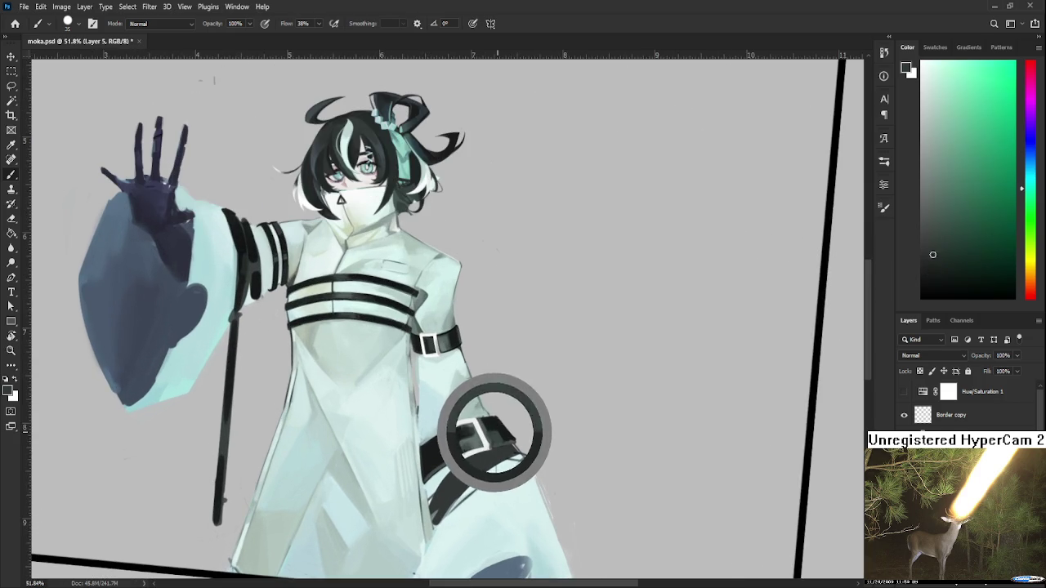
pyautogui.moveTo(458, 442); pyautogui.dragTo(499, 441)
pyautogui.keyDown('alt'); pyautogui.click(500, 440); pyautogui.keyUp('alt')
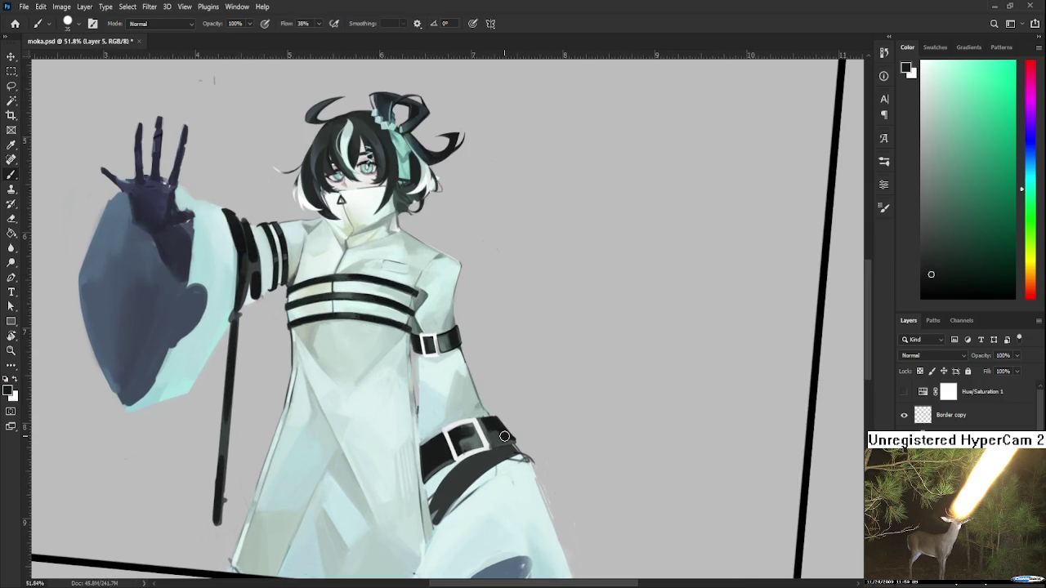
# With a smaller brush and the view levelled, paint a dark fold stroke below the belt
pyautogui.scroll(-2, 504, 436)
pyautogui.scroll(-1, 490, 451)
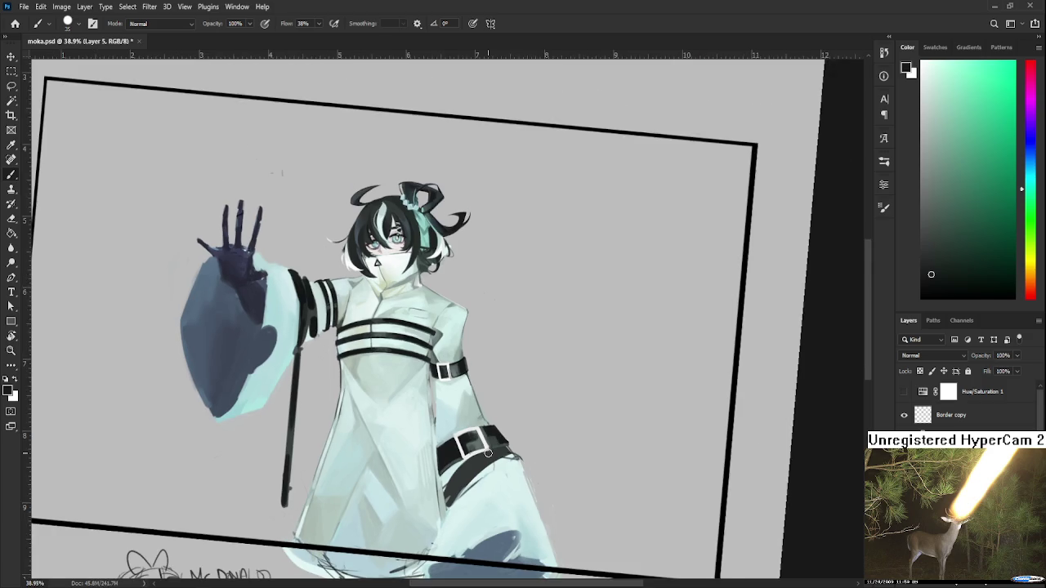
pyautogui.scroll(-1, 487, 452)
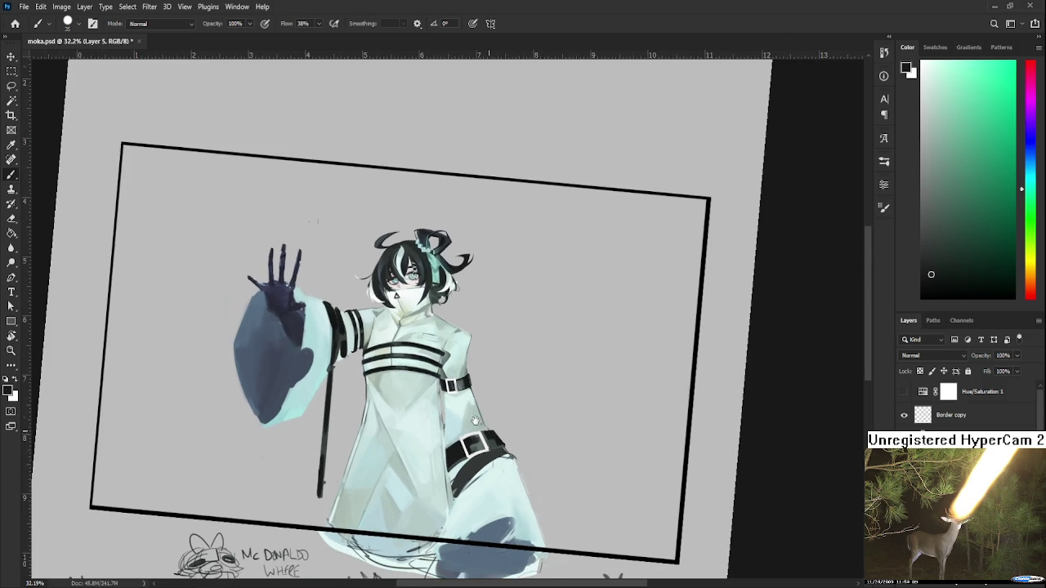
pyautogui.moveTo(487, 452); pyautogui.dragTo(430, 437)
pyautogui.keyDown('alt'); pyautogui.click(399, 433); pyautogui.keyUp('alt')
pyautogui.press('[')
pyautogui.press('[')
pyautogui.press('[')
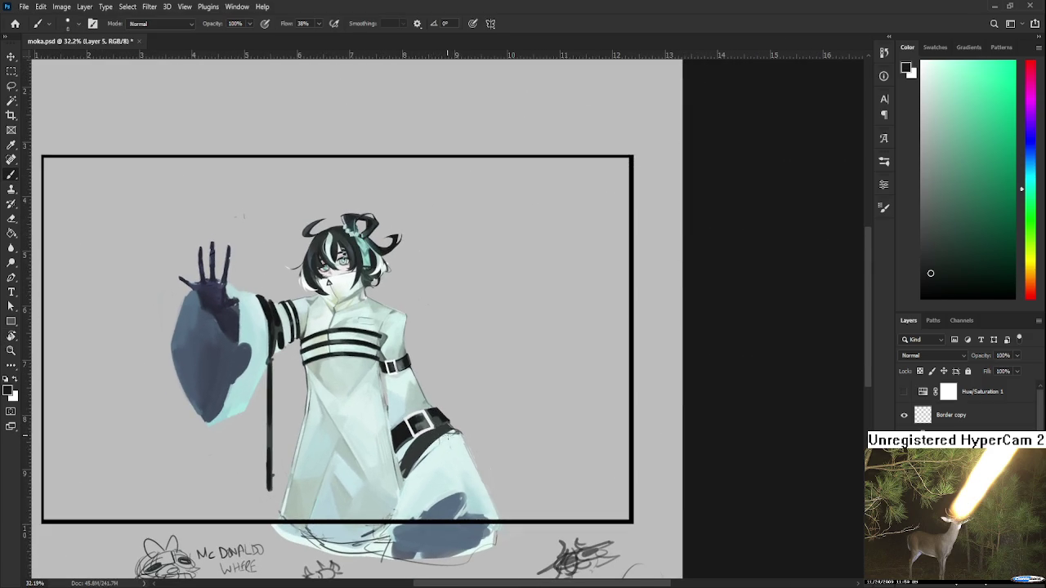
pyautogui.press(']')
pyautogui.moveTo(419, 438); pyautogui.dragTo(406, 479)
pyautogui.hotkey('ctrl', 'z')
pyautogui.moveTo(417, 433); pyautogui.dragTo(406, 481)
pyautogui.hotkey('ctrl', 'z')
pyautogui.moveTo(417, 433); pyautogui.dragTo(406, 481)
# Paint a grey edge and a near-white mint highlight on the coat below the belt
pyautogui.keyDown('alt'); pyautogui.click(400, 462); pyautogui.keyUp('alt')
pyautogui.moveTo(402, 465); pyautogui.dragTo(401, 480)
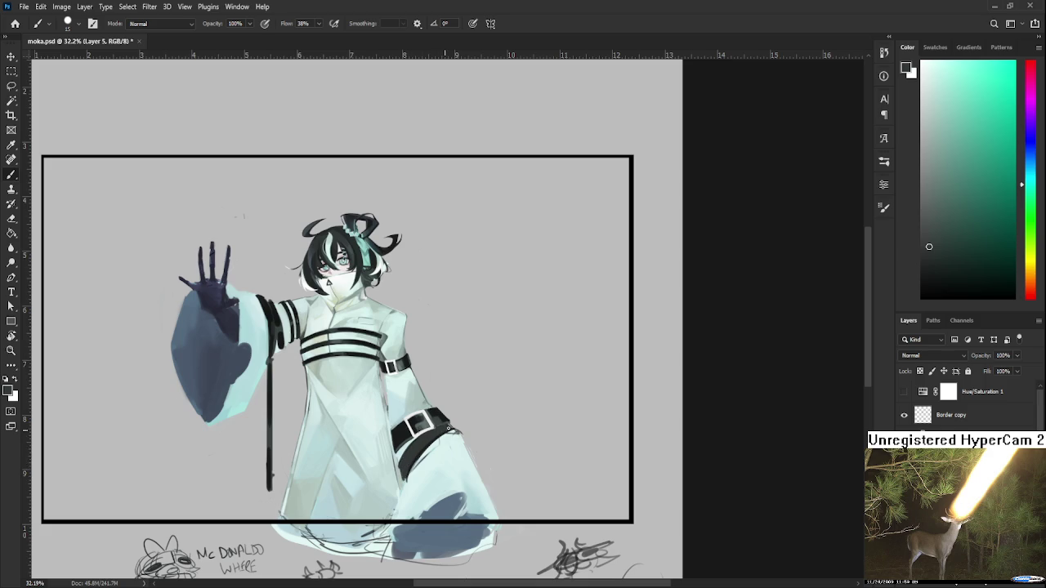
pyautogui.keyDown('alt'); pyautogui.click(453, 435); pyautogui.keyUp('alt')
pyautogui.moveTo(418, 471); pyautogui.dragTo(413, 461)
pyautogui.moveTo(466, 425); pyautogui.dragTo(456, 410)
pyautogui.keyDown('alt'); pyautogui.click(434, 416); pyautogui.keyUp('alt')
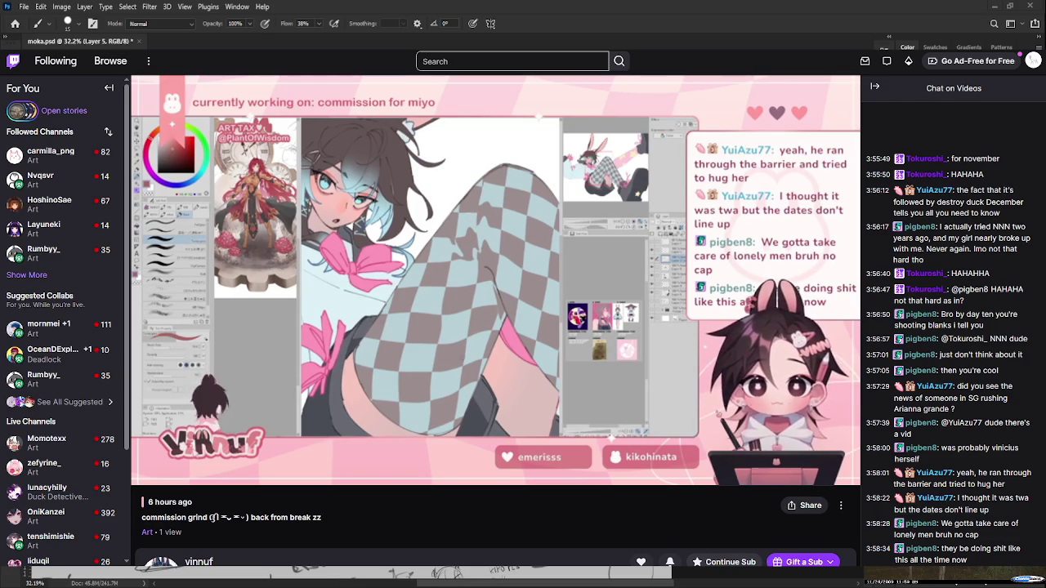
# Raise the Twitch stream's volume from 22% to 31%
pyautogui.moveTo(186, 478); pyautogui.dragTo(193, 478)
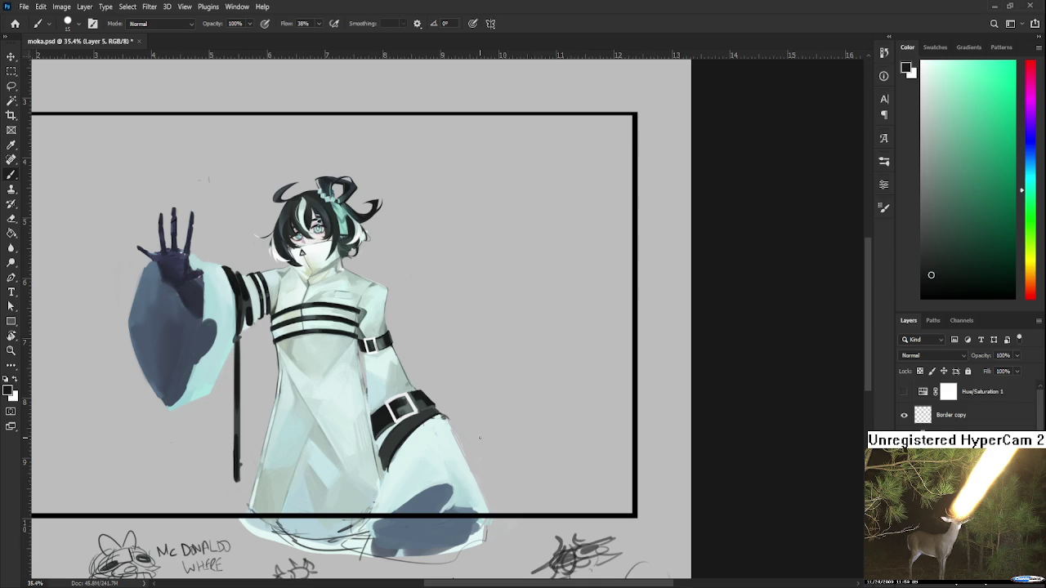
# Tilt the canvas view and dab dark grey-teal belt colour over the buckle
pyautogui.scroll(2, 481, 438)
pyautogui.moveTo(483, 425)
pyautogui.mouseDown()
pyautogui.moveTo(494, 390)
pyautogui.moveTo(406, 357)
pyautogui.mouseUp()
pyautogui.press('r')
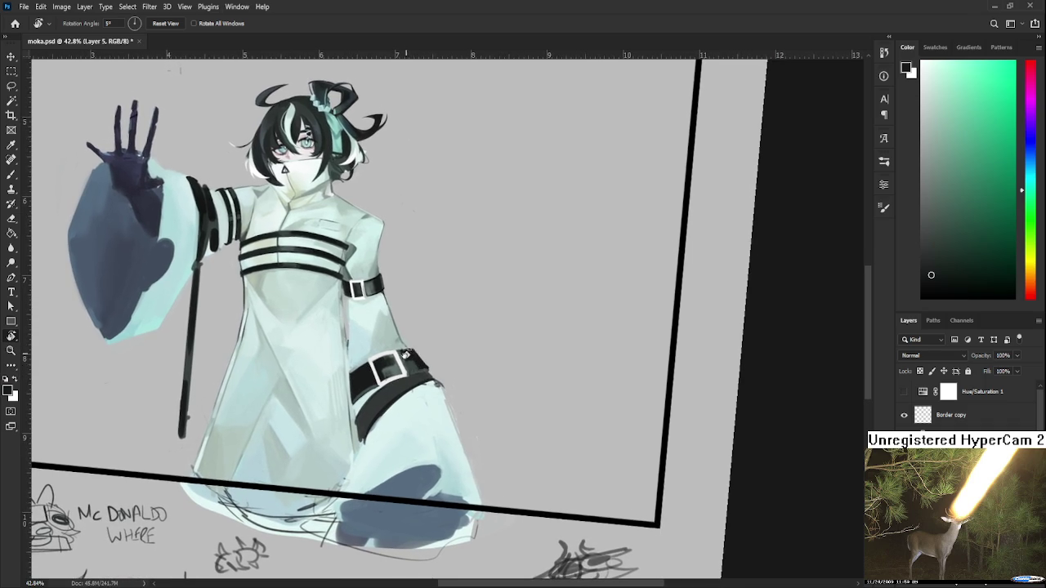
pyautogui.press('b')
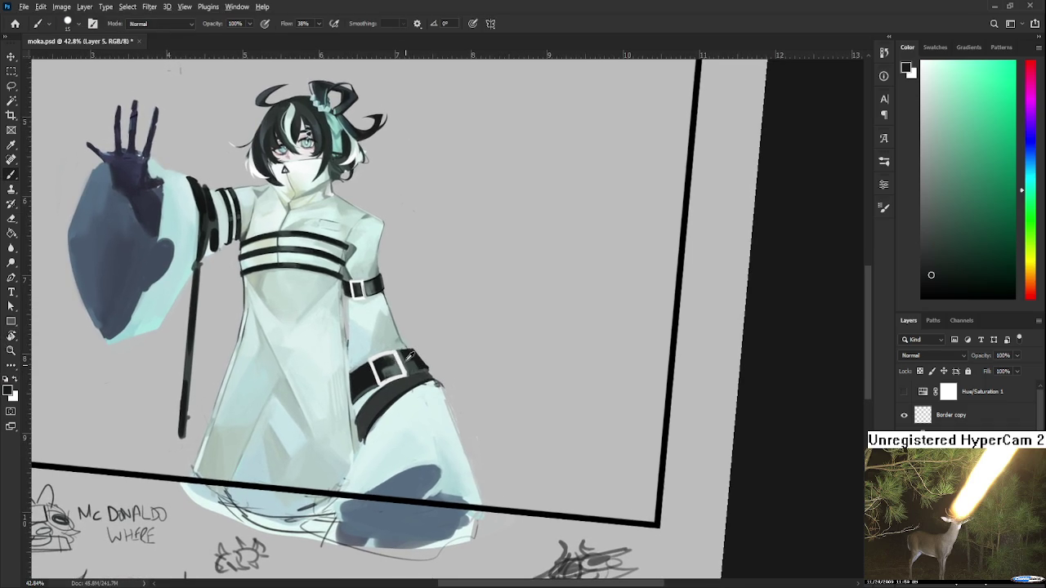
pyautogui.keyDown('alt'); pyautogui.click(398, 363); pyautogui.keyUp('alt')
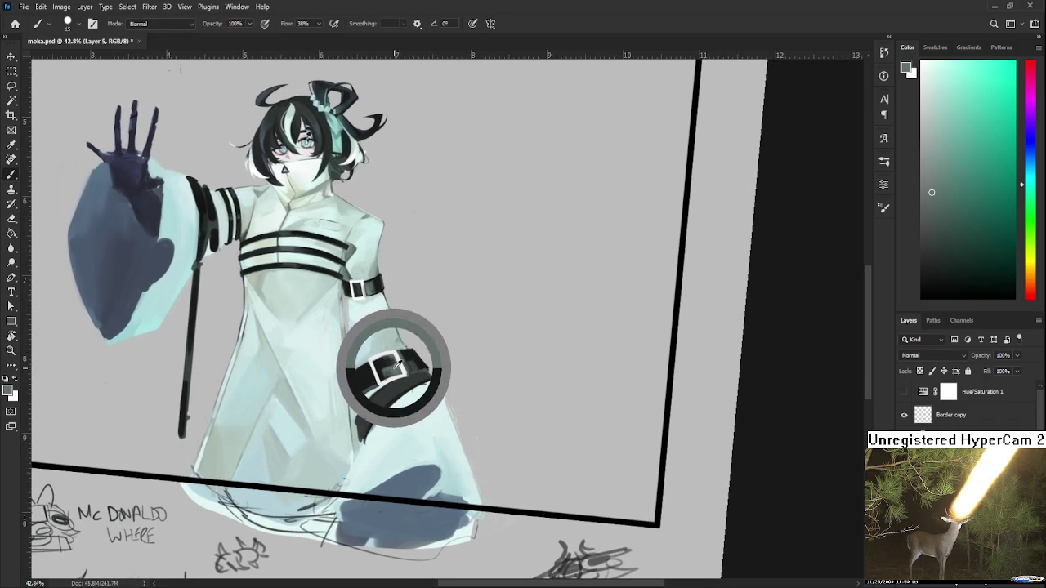
pyautogui.keyDown('alt'); pyautogui.click(396, 360); pyautogui.keyUp('alt')
pyautogui.keyDown('alt'); pyautogui.click(400, 366); pyautogui.keyUp('alt')
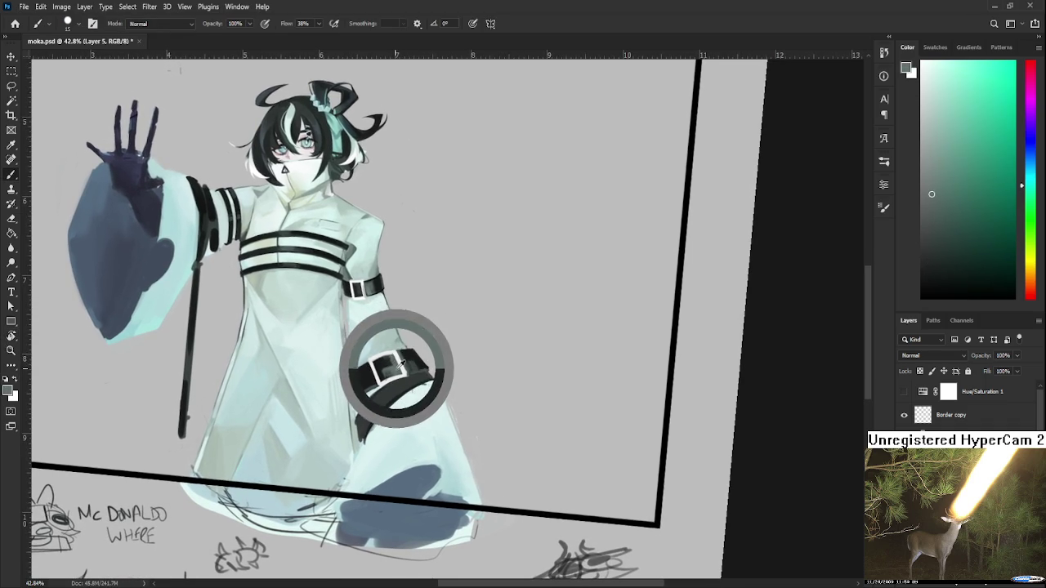
pyautogui.keyDown('alt'); pyautogui.click(395, 368); pyautogui.keyUp('alt')
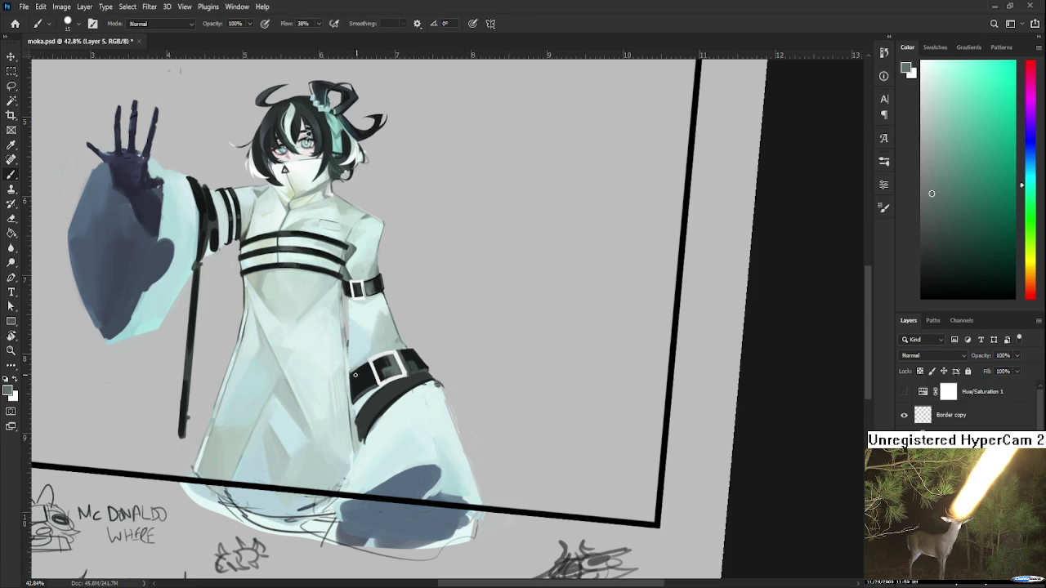
# Refine the buckle, alternating dark and lighter grey tones sampled from the belt
pyautogui.keyDown('alt'); pyautogui.click(395, 363); pyautogui.keyUp('alt')
pyautogui.keyDown('alt'); pyautogui.click(414, 351); pyautogui.keyUp('alt')
pyautogui.keyDown('alt'); pyautogui.click(426, 360); pyautogui.keyUp('alt')
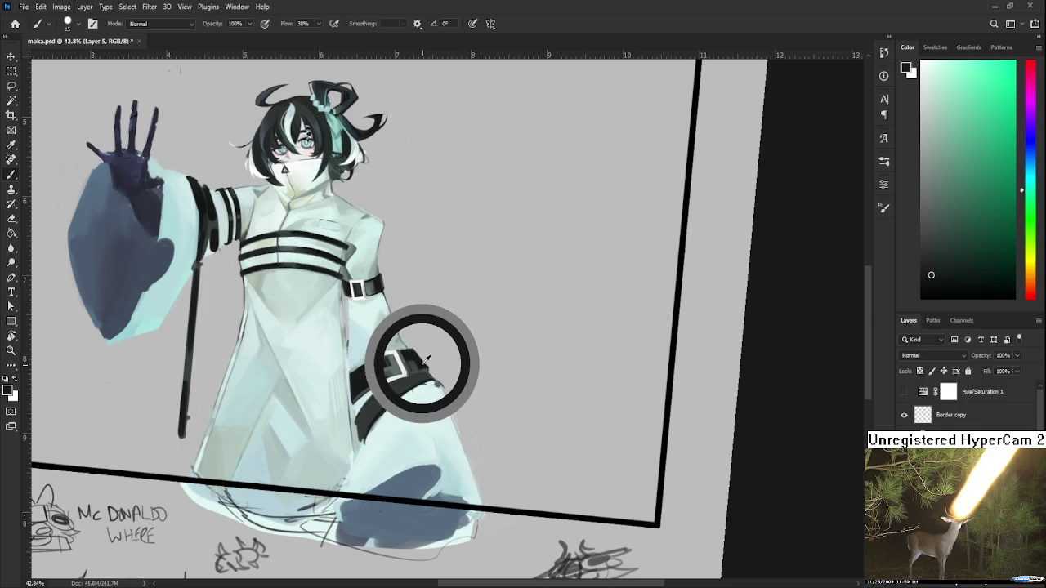
pyautogui.keyDown('alt'); pyautogui.click(423, 362); pyautogui.keyUp('alt')
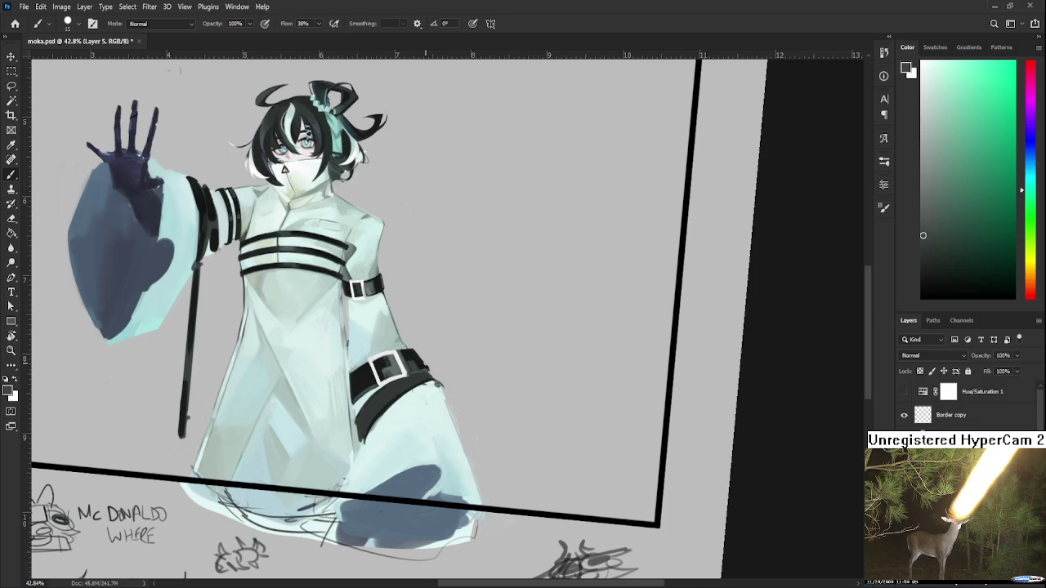
pyautogui.keyDown('alt'); pyautogui.click(420, 362); pyautogui.keyUp('alt')
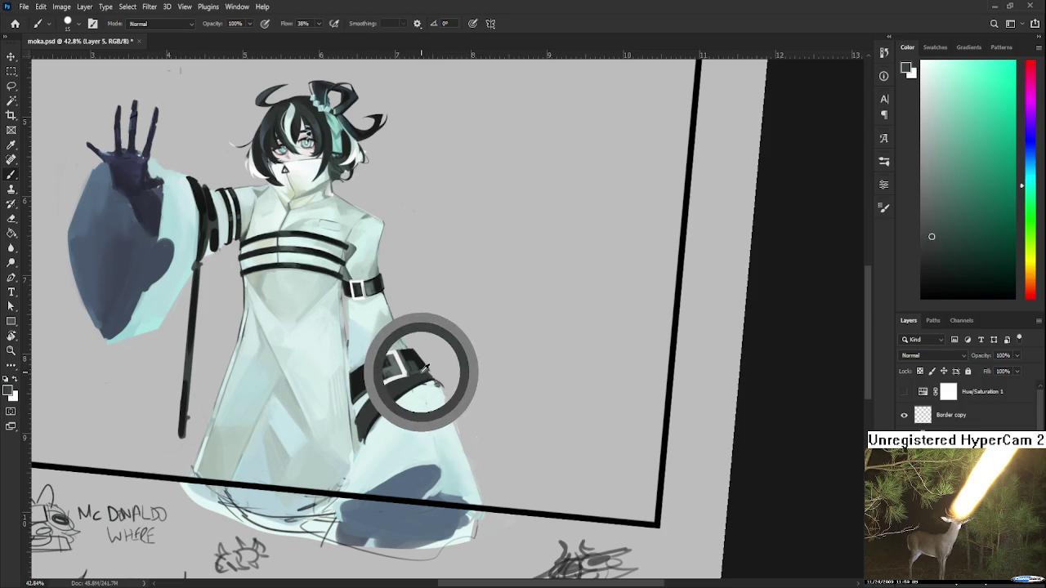
pyautogui.keyDown('alt'); pyautogui.click(423, 362); pyautogui.keyUp('alt')
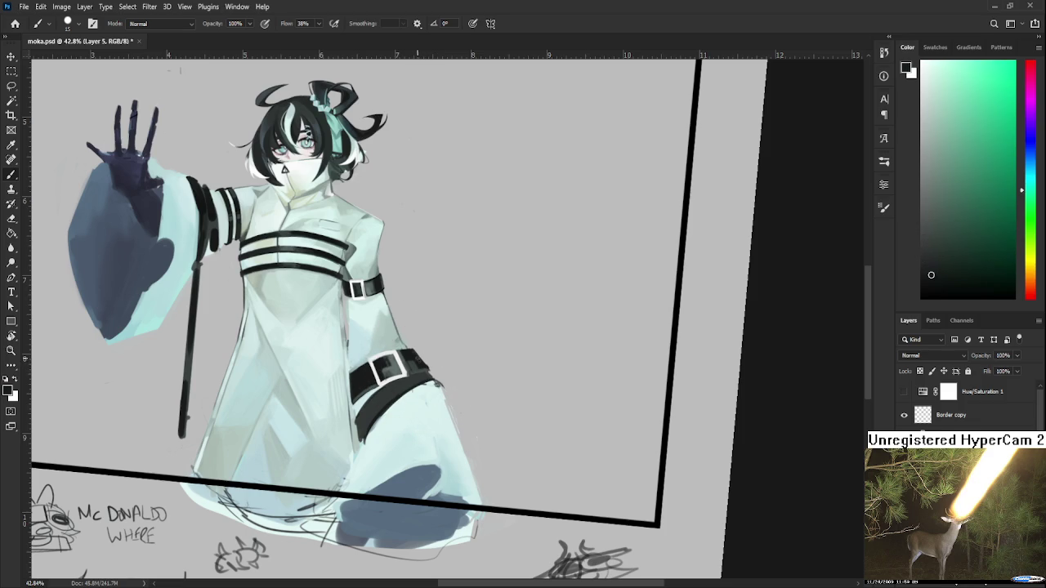
pyautogui.keyDown('alt'); pyautogui.click(413, 353); pyautogui.keyUp('alt')
pyautogui.keyDown('alt'); pyautogui.click(429, 345); pyautogui.keyUp('alt')
pyautogui.keyDown('alt'); pyautogui.click(407, 355); pyautogui.keyUp('alt')
pyautogui.keyDown('alt'); pyautogui.click(409, 362); pyautogui.keyUp('alt')
# Doodle a small oval beside 'HAPPY BIRTH VIS' and rotate the view back to level
pyautogui.scroll(-3, 409, 327)
pyautogui.scroll(2, 408, 327)
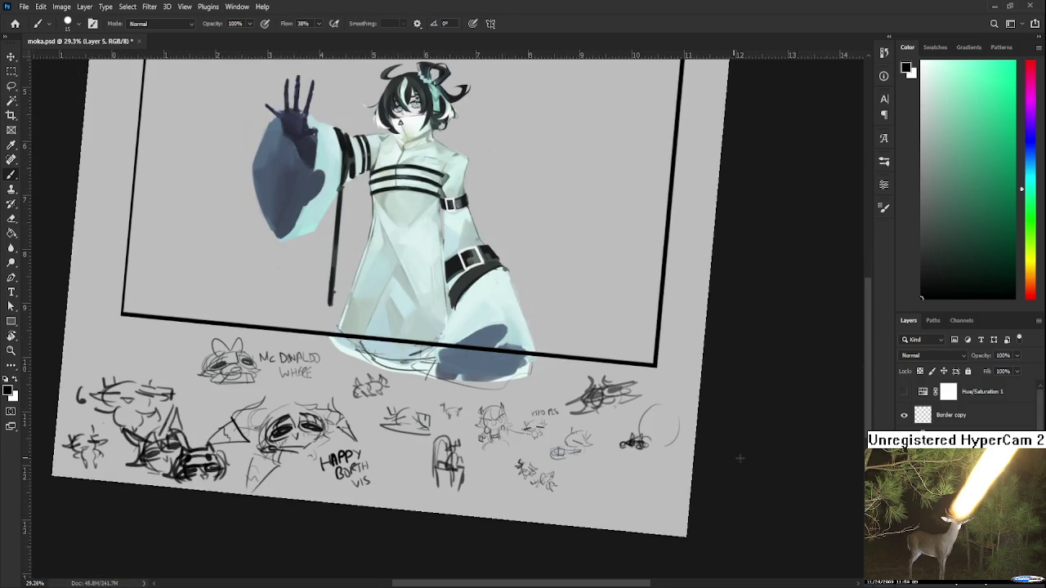
pyautogui.moveTo(392, 445)
pyautogui.mouseDown()
pyautogui.moveTo(392, 469)
pyautogui.moveTo(406, 462)
pyautogui.moveTo(381, 457)
pyautogui.moveTo(407, 447)
pyautogui.moveTo(376, 455)
pyautogui.moveTo(395, 448)
pyautogui.moveTo(406, 460)
pyautogui.moveTo(415, 441)
pyautogui.mouseUp()
pyautogui.press('r')
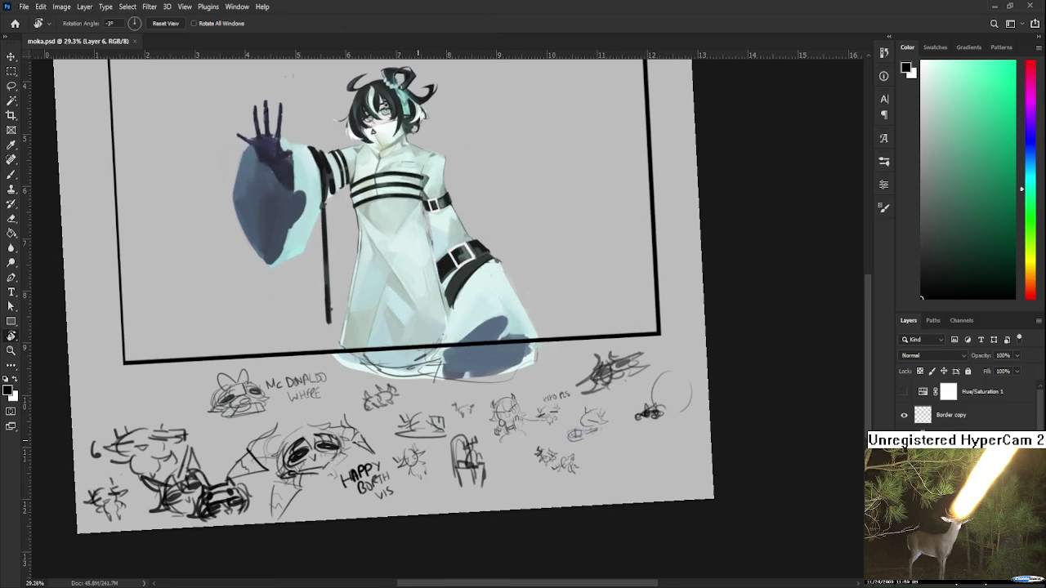
pyautogui.scroll(1, 392, 392)
pyautogui.moveTo(384, 331)
pyautogui.mouseDown()
pyautogui.moveTo(441, 245)
pyautogui.moveTo(319, 505)
pyautogui.mouseUp()
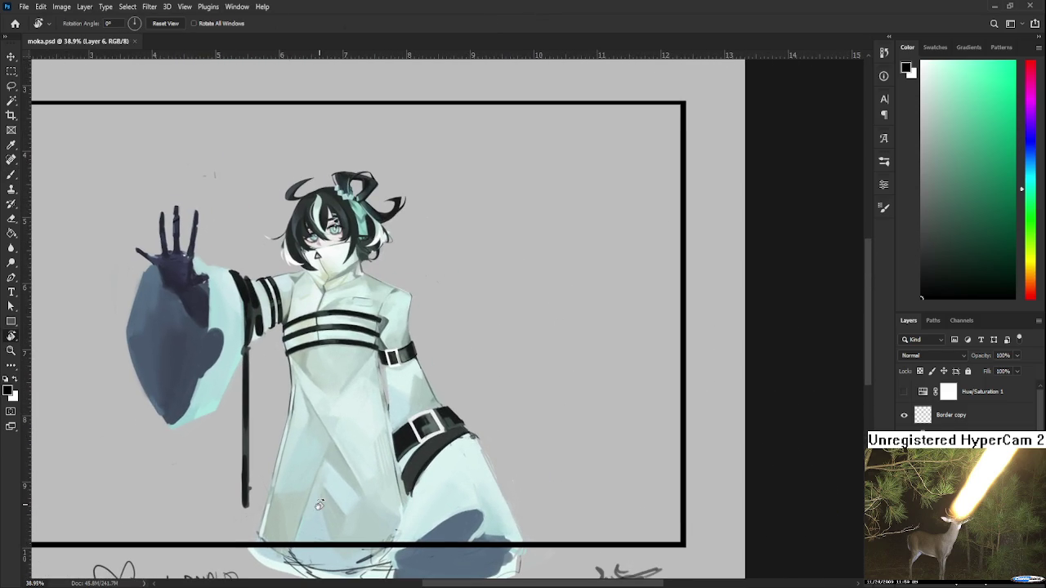